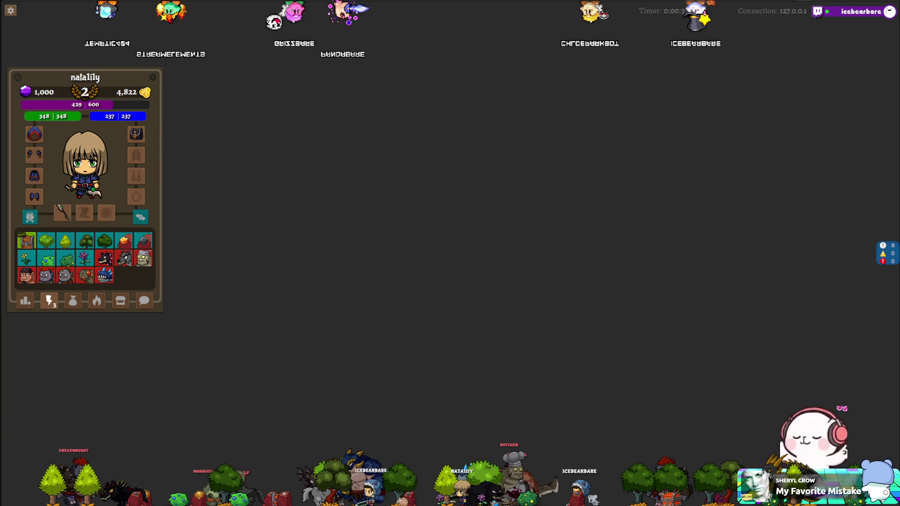
# Use the Mosquito Worm from the inventory in the running game, then stop Play mode
pyautogui.click(86, 277)
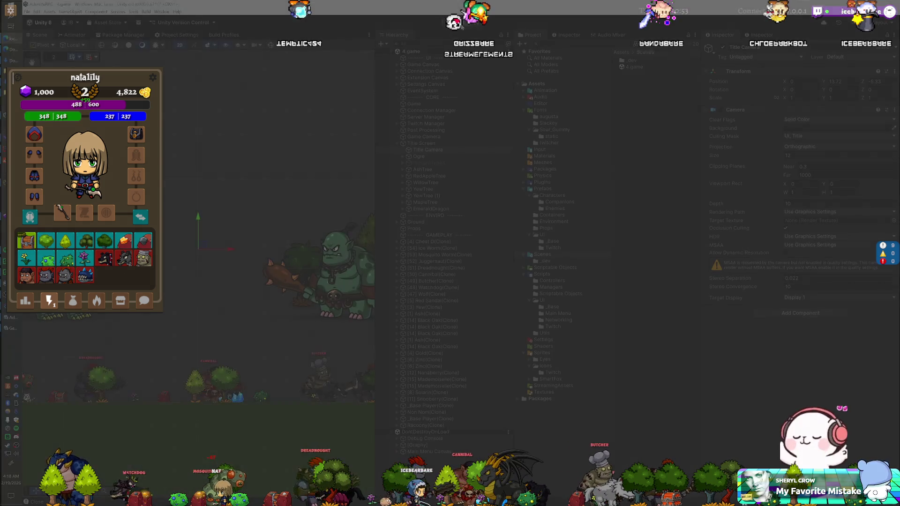
pyautogui.hotkey('ctrl', 'p')
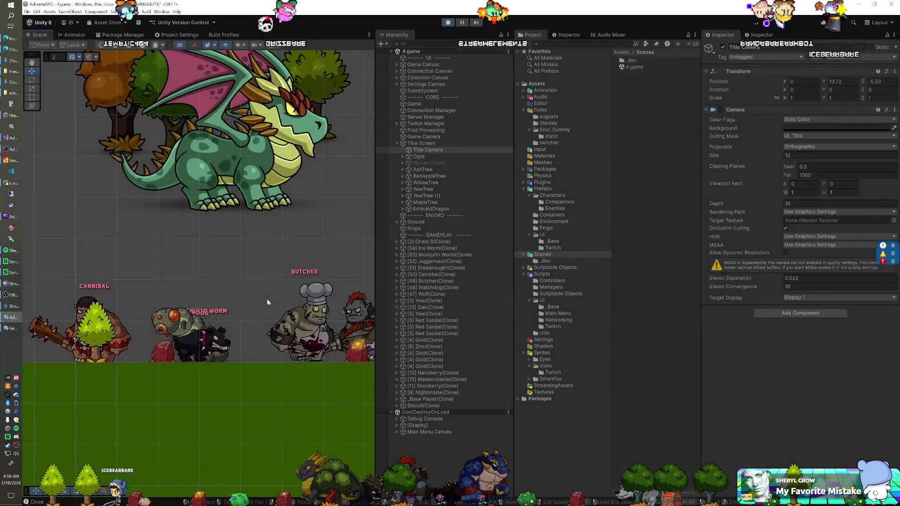
# Pan the Scene view across the level toward the enemies clustered around the tree
pyautogui.moveTo(168, 300)
pyautogui.mouseDown()
pyautogui.moveTo(243, 297)
pyautogui.moveTo(153, 298)
pyautogui.moveTo(160, 281)
pyautogui.moveTo(197, 261)
pyautogui.moveTo(227, 278)
pyautogui.moveTo(253, 277)
pyautogui.moveTo(198, 278)
pyautogui.mouseUp()
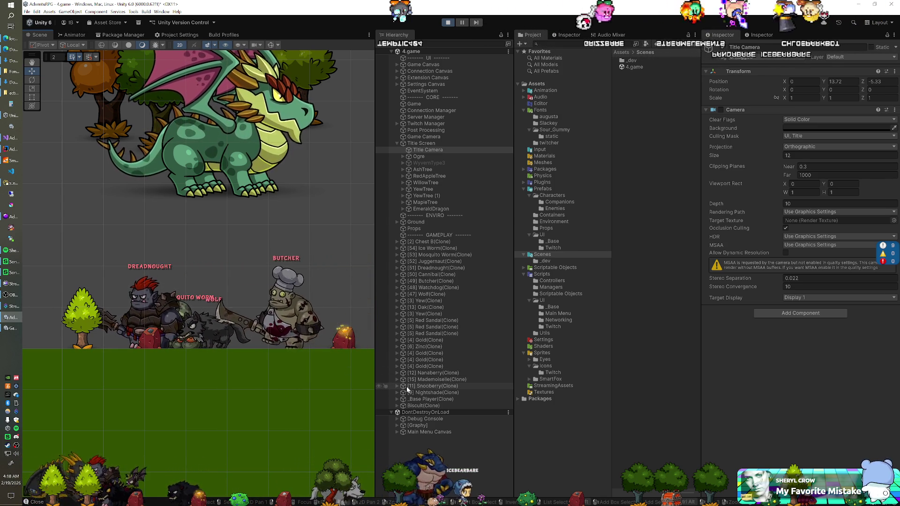
# Scale up the [53] Mosquito Worm clone in the scene
pyautogui.click(438, 255)
pyautogui.press('r')
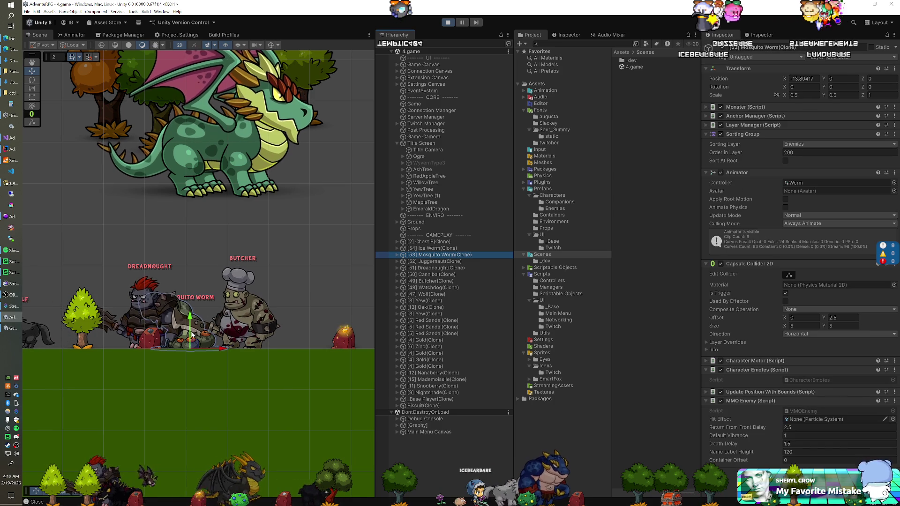
pyautogui.moveTo(199, 346)
pyautogui.mouseDown()
pyautogui.moveTo(196, 333)
pyautogui.moveTo(194, 342)
pyautogui.mouseUp()
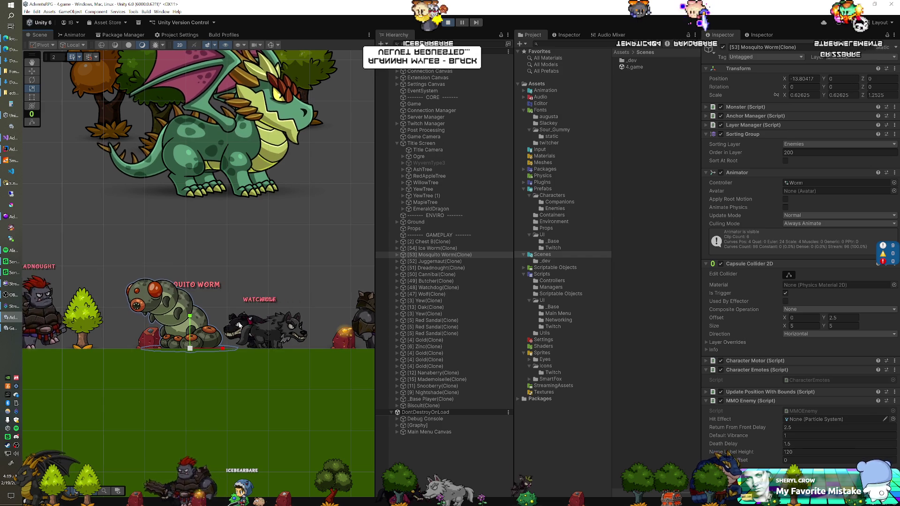
# Raise the Mosquito Worm's Name Panel under Character Canvas to Pos Y 157.2
pyautogui.click(397, 255)
pyautogui.click(403, 274)
pyautogui.click(427, 281)
pyautogui.press('w')
pyautogui.moveTo(195, 251); pyautogui.dragTo(186, 230)
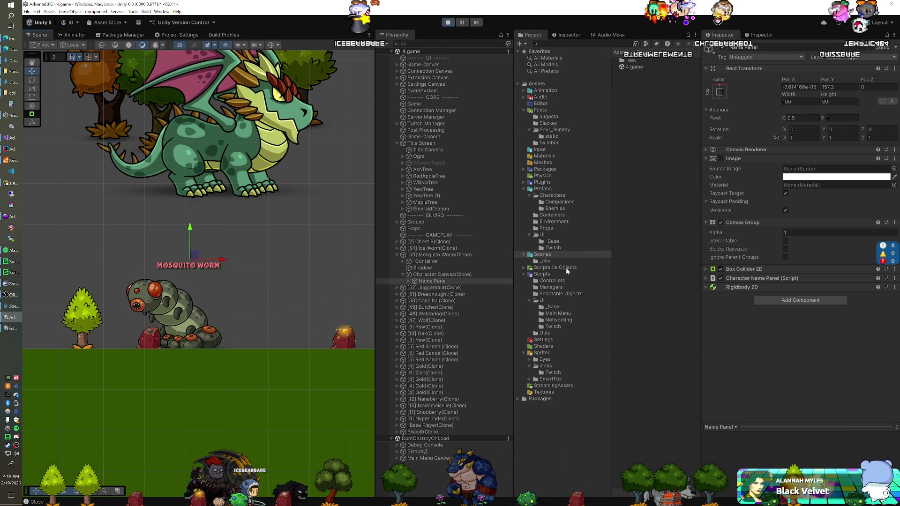
# Set Name Label Height to 160 on both Enemies prefabs, Mosquito Worm and Ice Worm
pyautogui.click(556, 208)
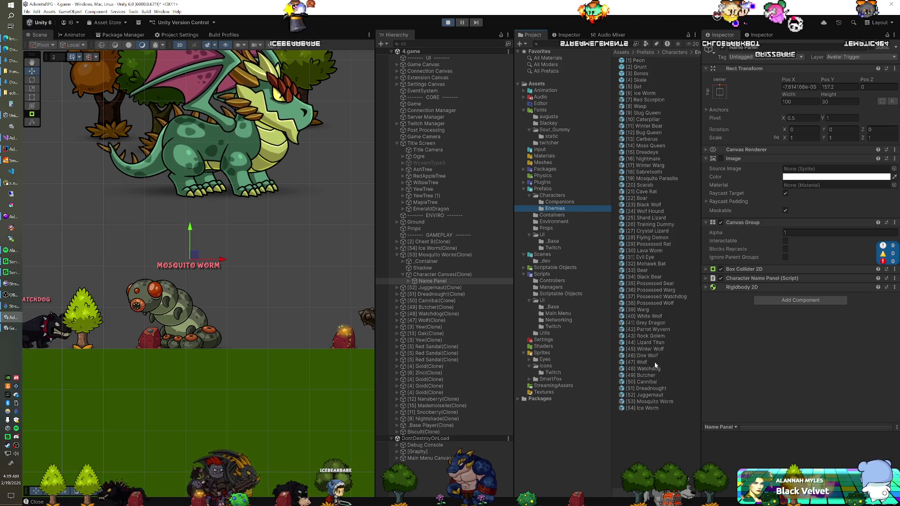
pyautogui.click(654, 402)
pyautogui.keyDown('ctrl'); pyautogui.click(654, 408); pyautogui.keyUp('ctrl')
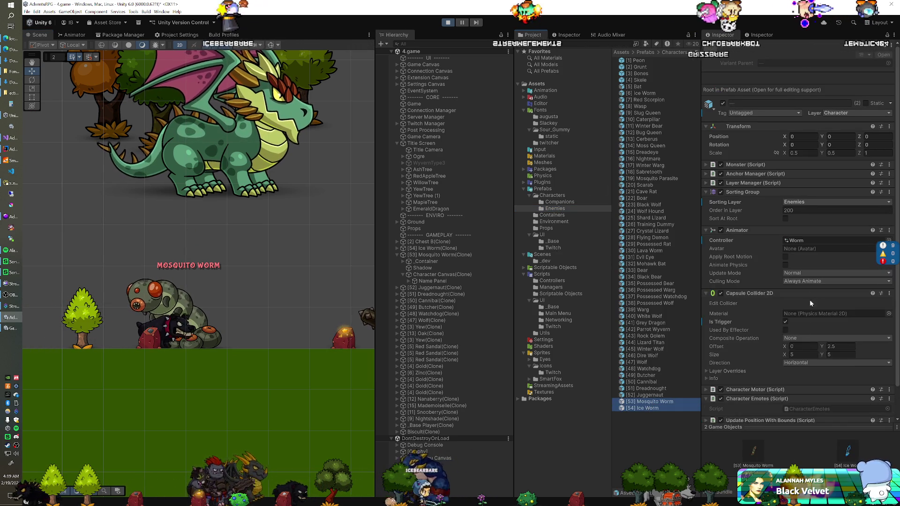
pyautogui.click(816, 389)
pyautogui.write('160')
pyautogui.press('Return')
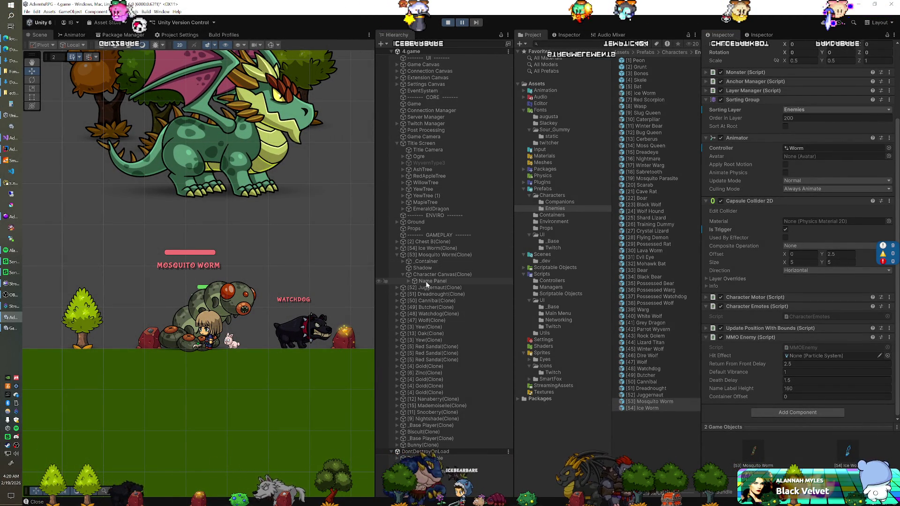
# Create an empty parent for the _Base Player(Clone) object
pyautogui.click(417, 439)
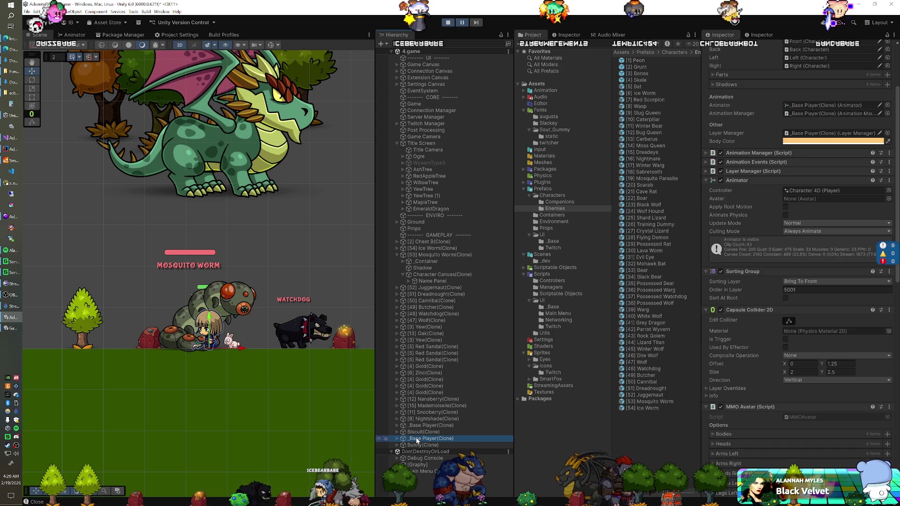
pyautogui.scroll(-1, 274, 360)
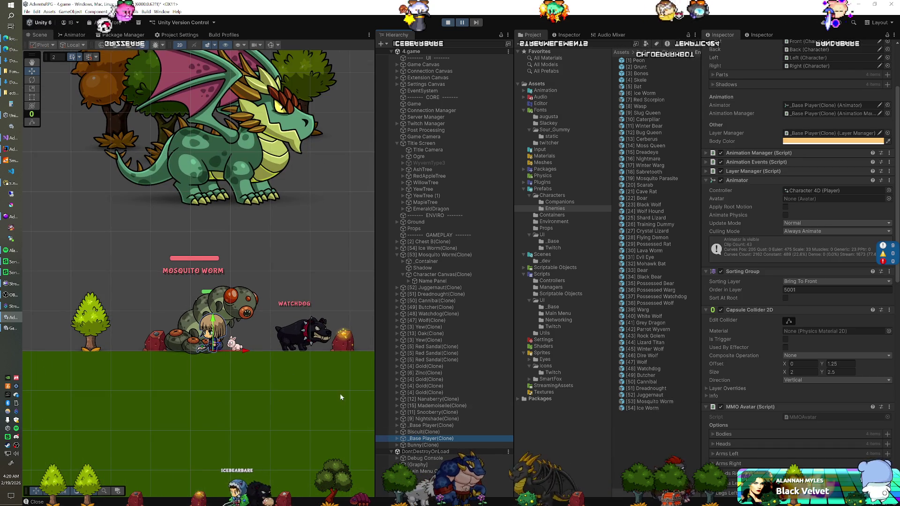
pyautogui.rightClick(426, 439)
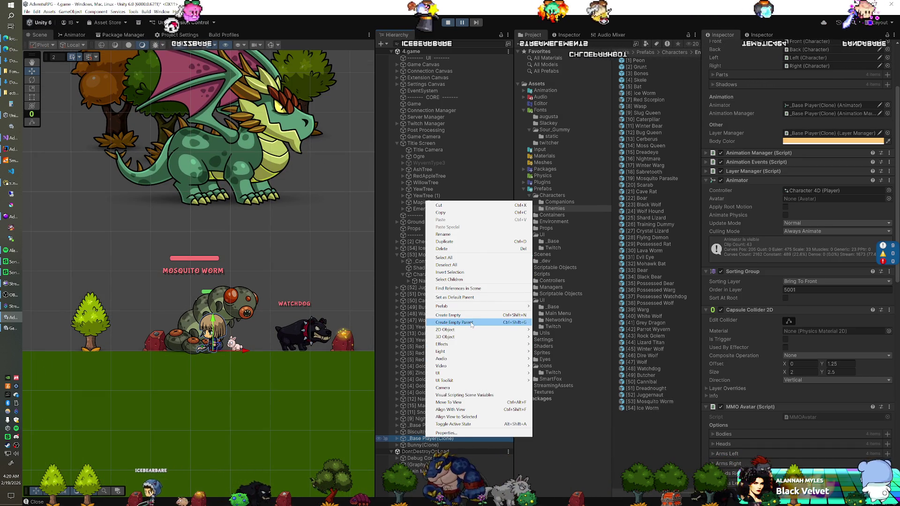
pyautogui.click(472, 324)
# Move the player character right to X 2.99
pyautogui.click(421, 445)
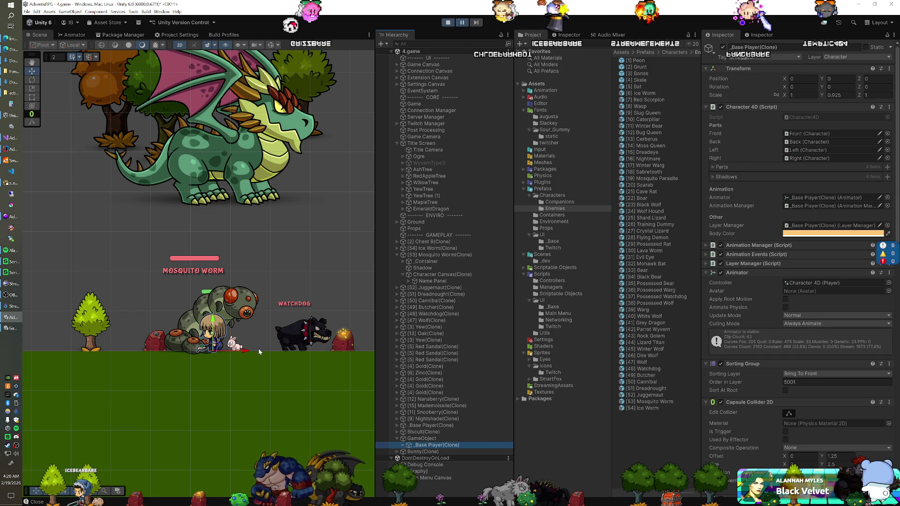
pyautogui.moveTo(247, 350); pyautogui.dragTo(303, 353)
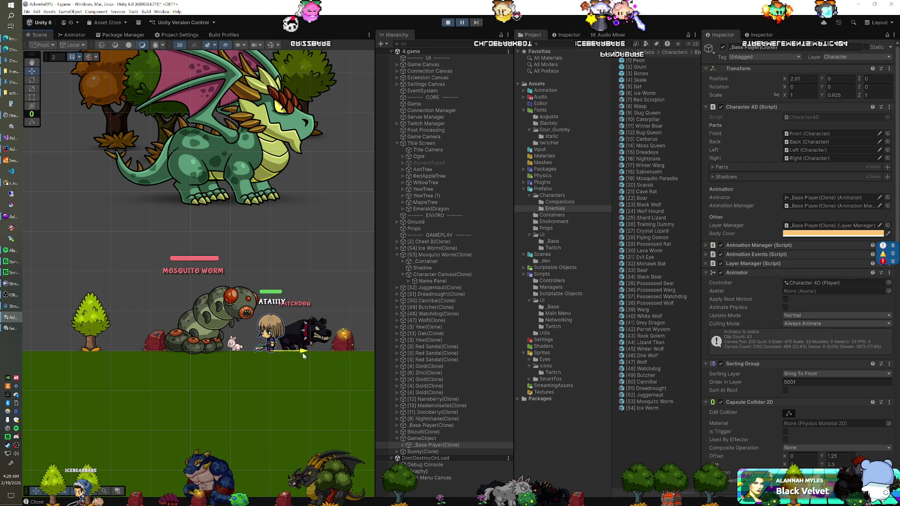
pyautogui.moveTo(302, 352); pyautogui.dragTo(305, 355)
pyautogui.click(16, 183)
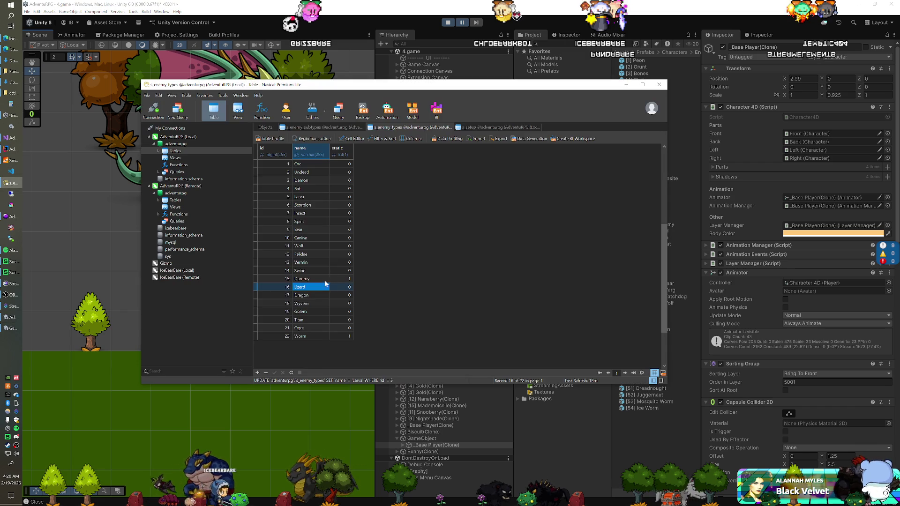
# In enemy_subtypes, set the offset for Mosquito Worm (53) and Ice Worm (54) to 3.00
pyautogui.click(332, 129)
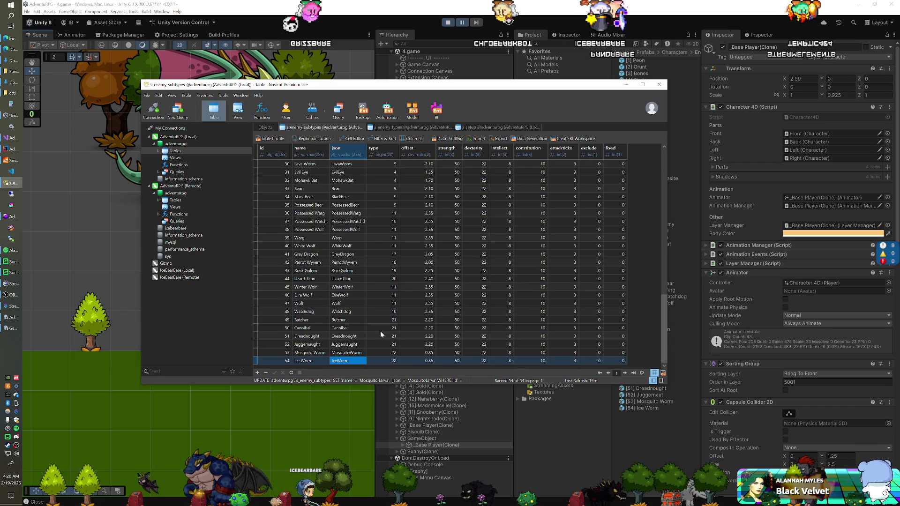
pyautogui.doubleClick(415, 352)
pyautogui.write('3')
pyautogui.press('Down')
pyautogui.write('3')
pyautogui.press('Return')
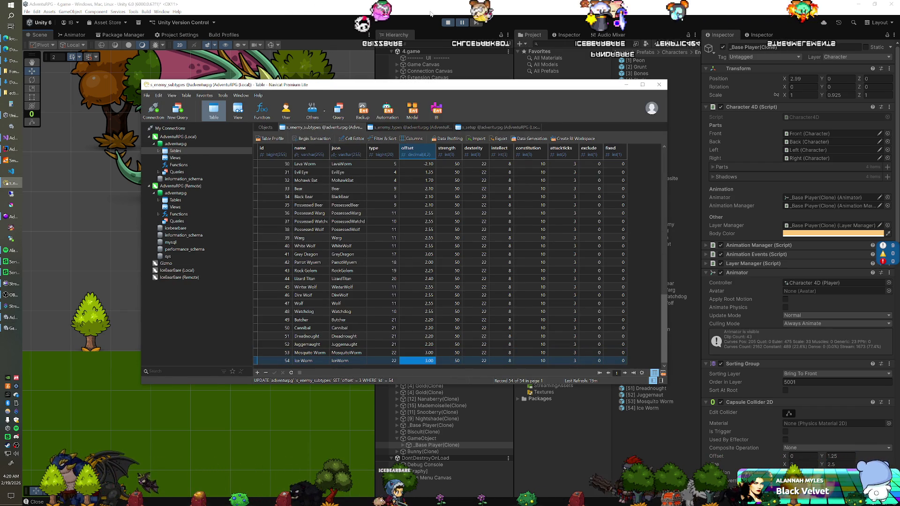
pyautogui.hotkey('alt', 'Tab')
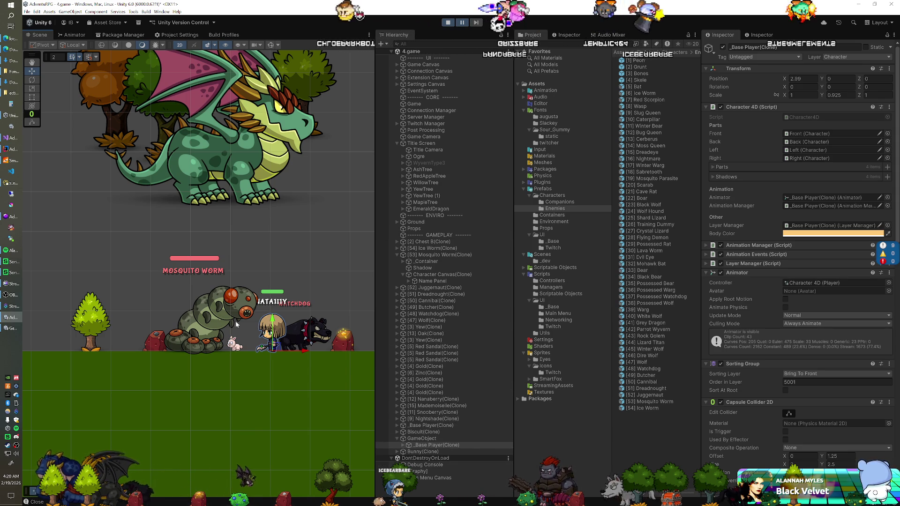
# Set the Mosquito Worm's _Container Position Y to -0.35
pyautogui.click(232, 297)
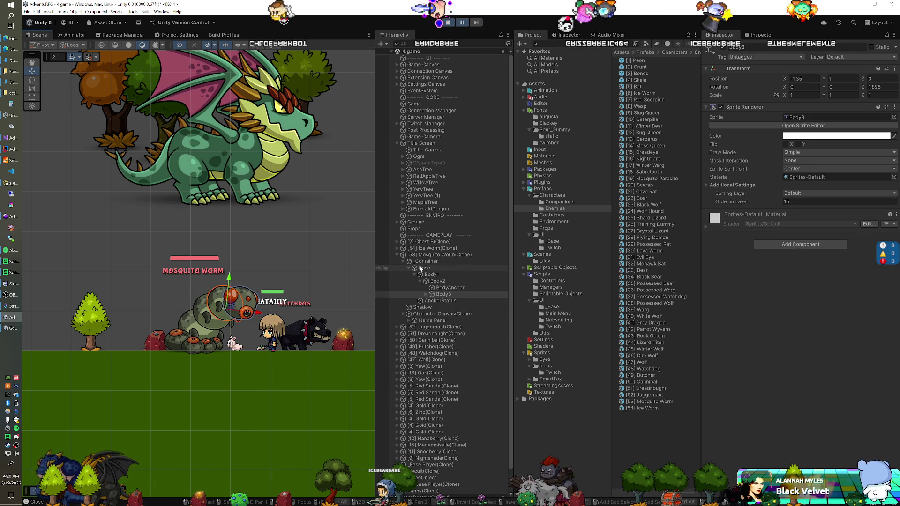
pyautogui.click(403, 261)
pyautogui.click(428, 255)
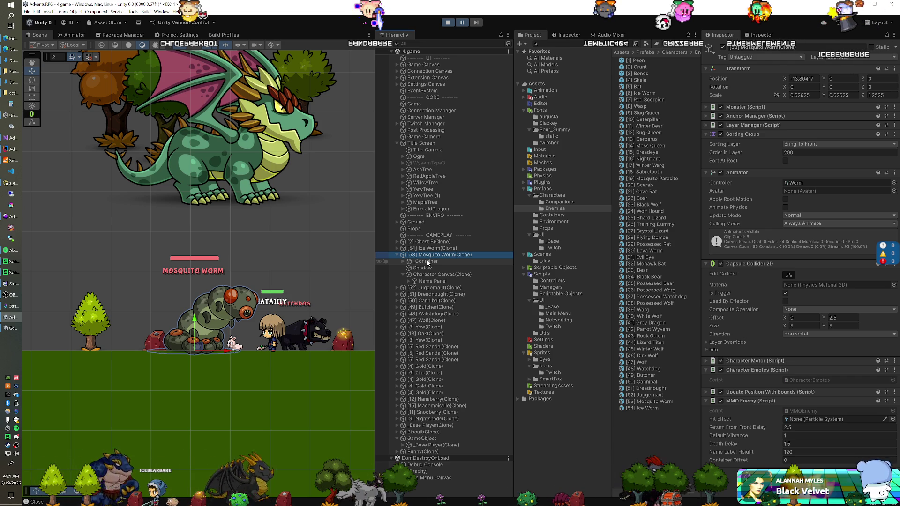
pyautogui.click(426, 262)
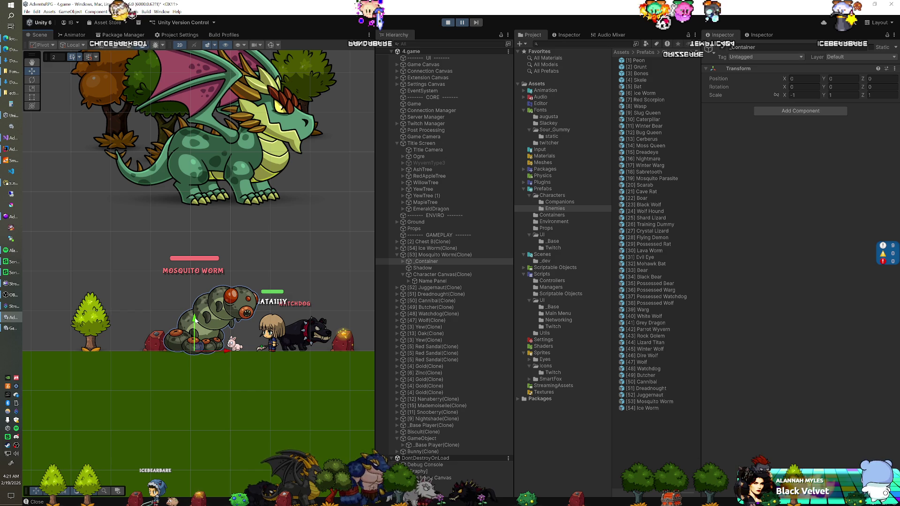
pyautogui.moveTo(195, 321); pyautogui.dragTo(196, 324)
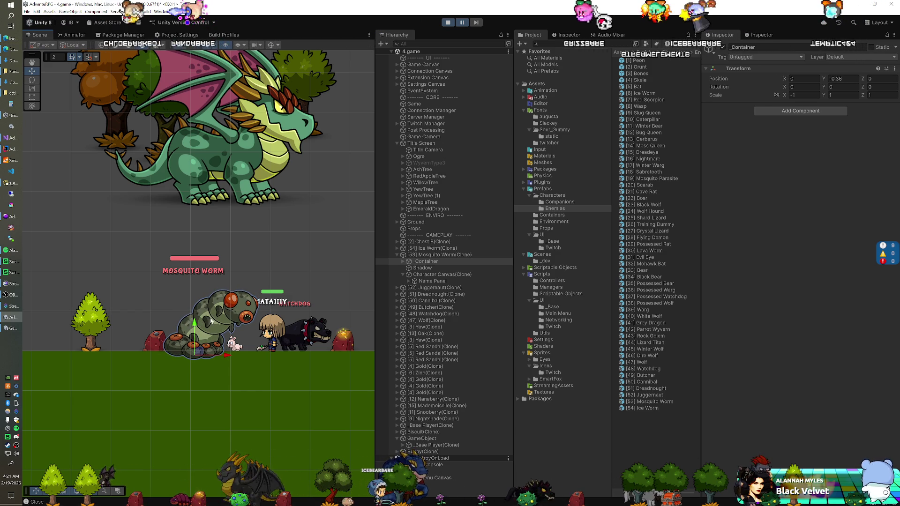
pyautogui.click(844, 79)
pyautogui.write('-0.35')
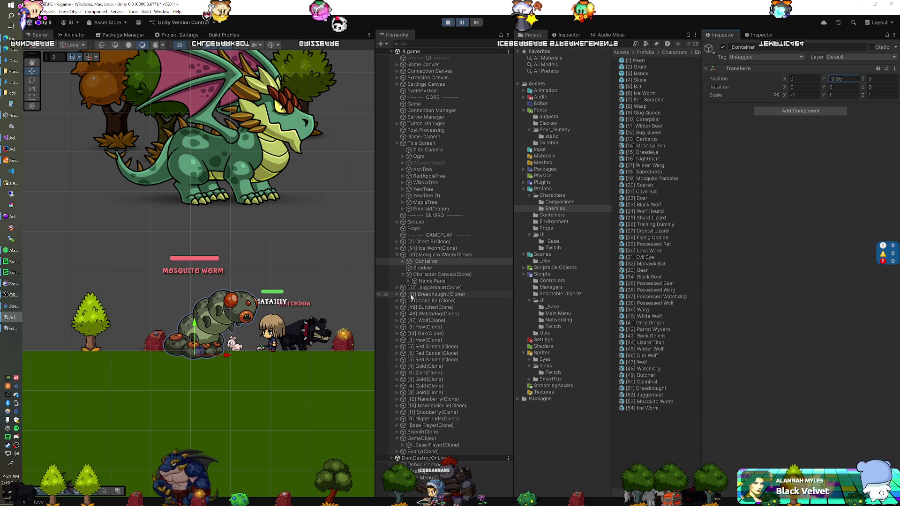
# Set the Ice Worm's _Container Position Y to -0.35 as well
pyautogui.click(397, 248)
pyautogui.moveTo(429, 257); pyautogui.dragTo(427, 261)
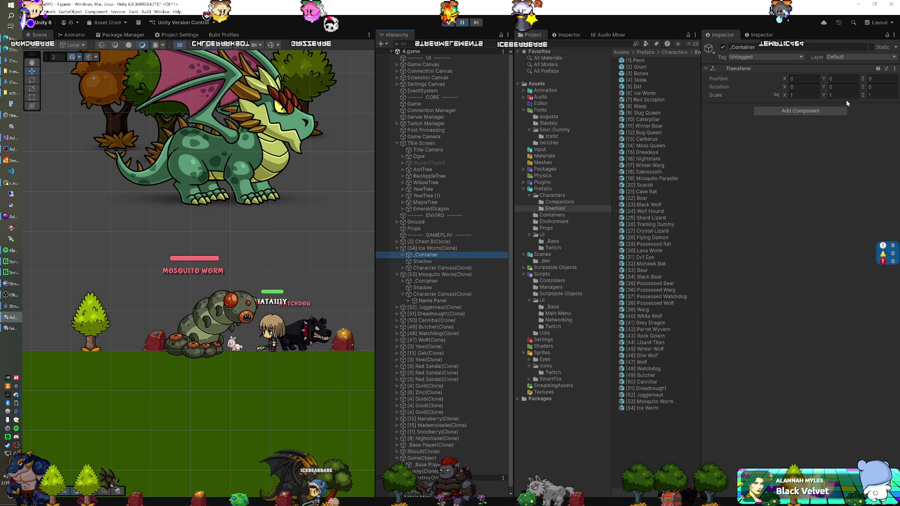
pyautogui.write('-0.35')
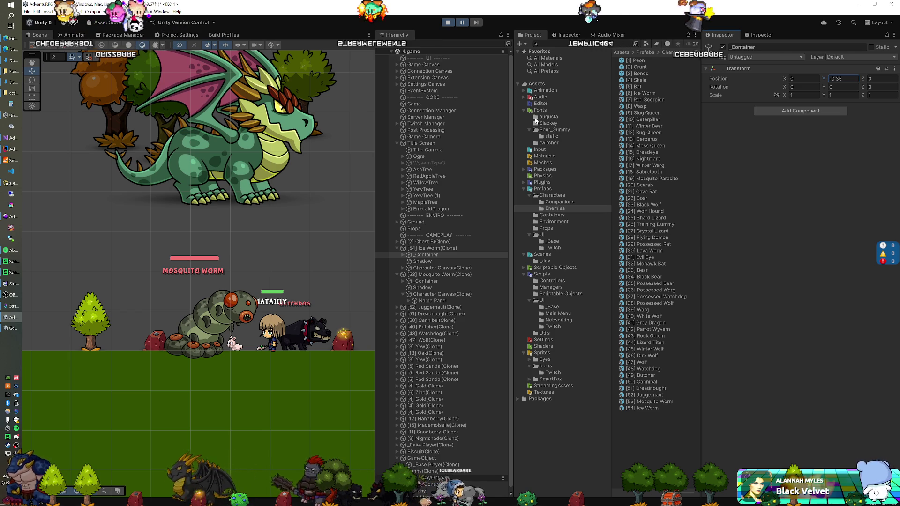
pyautogui.doubleClick(646, 403)
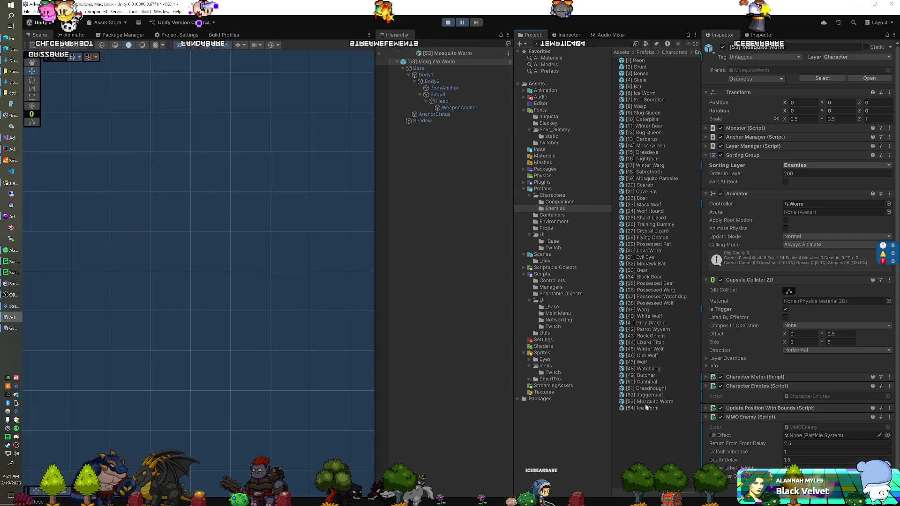
# Adjust the Base sprite in both worm prefabs, setting Ice Worm's Base Position Y to -0.35, and save
pyautogui.click(449, 70)
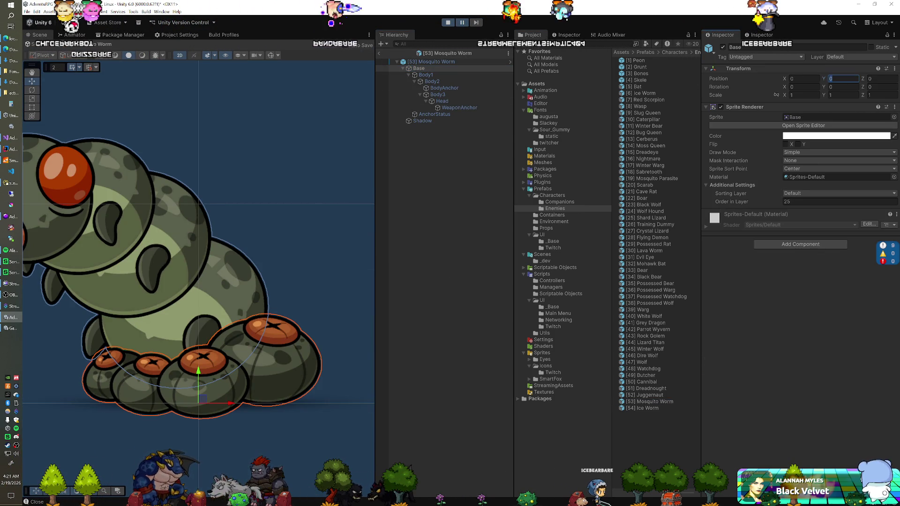
pyautogui.write('-035')
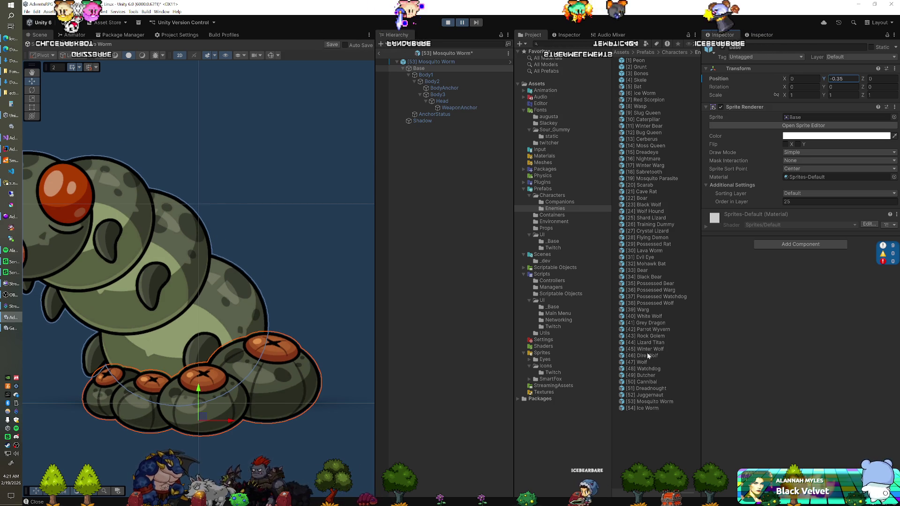
pyautogui.doubleClick(646, 408)
pyautogui.click(478, 264)
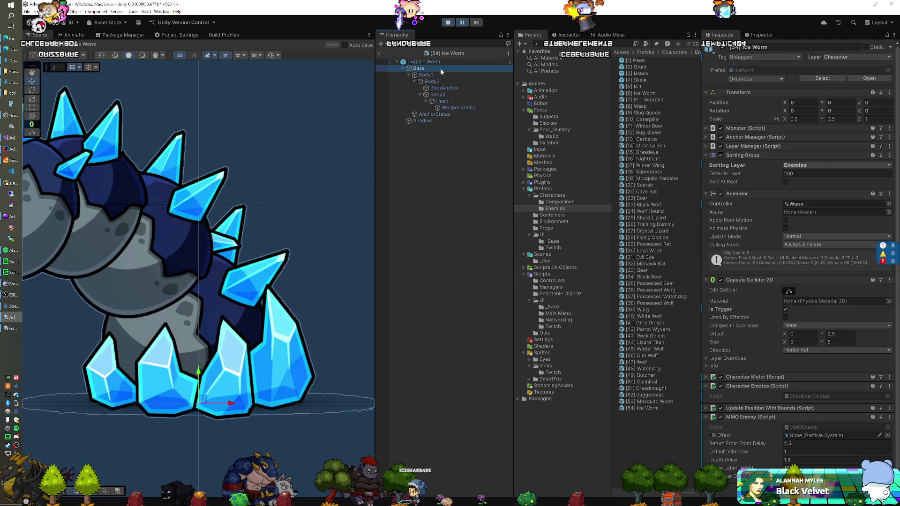
pyautogui.click(441, 69)
pyautogui.click(843, 79)
pyautogui.write('-0.35')
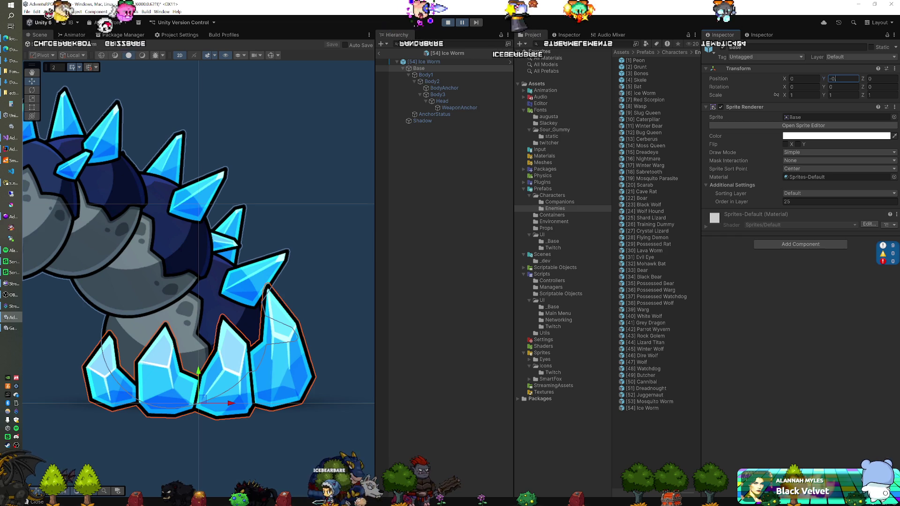
pyautogui.click(332, 45)
pyautogui.click(379, 53)
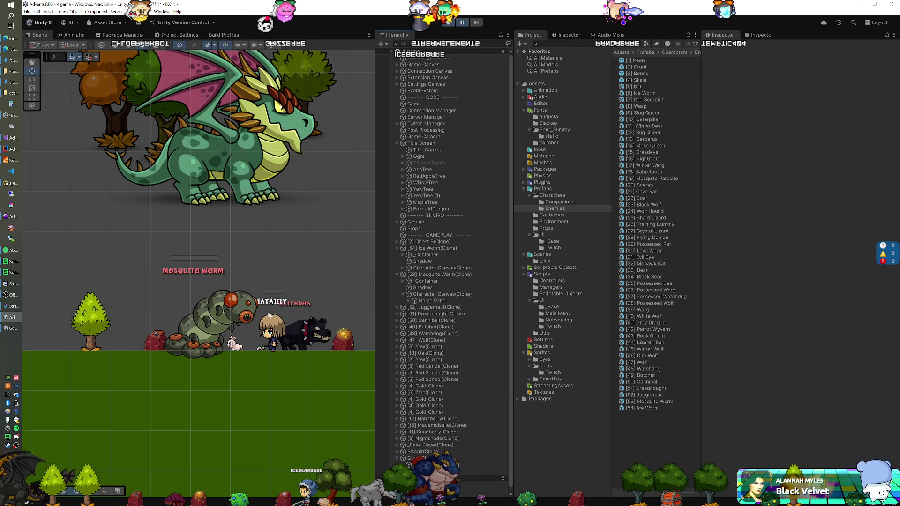
# Disable the Shadow object in the Mosquito Worm and Ice Worm prefabs and return to the scene
pyautogui.doubleClick(649, 402)
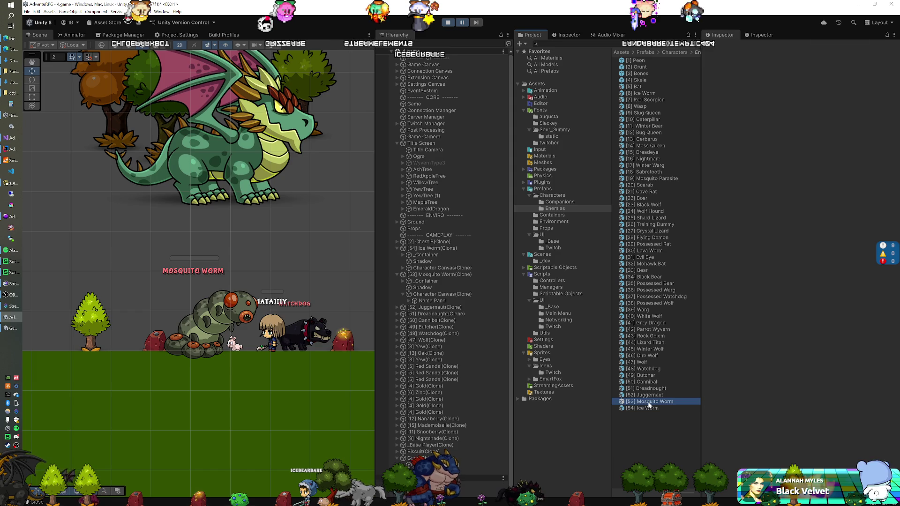
pyautogui.click(445, 121)
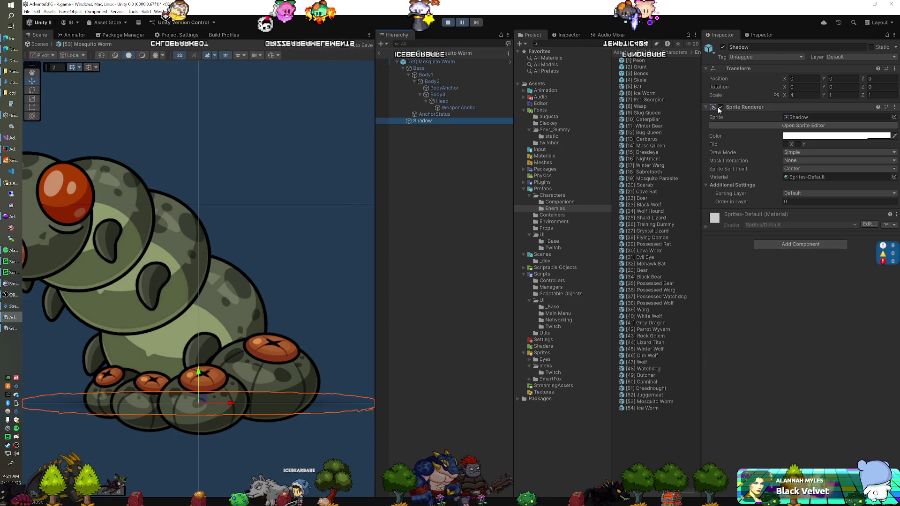
pyautogui.click(723, 48)
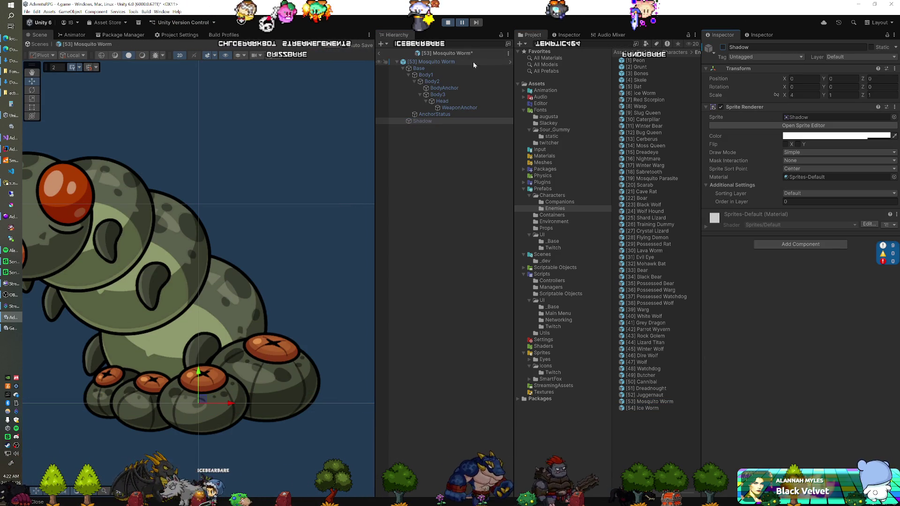
pyautogui.doubleClick(631, 408)
pyautogui.click(442, 121)
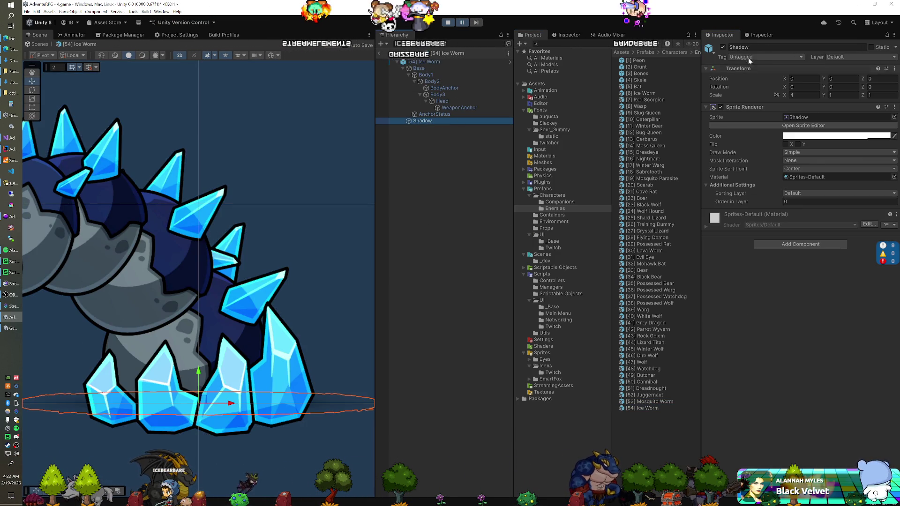
pyautogui.click(723, 47)
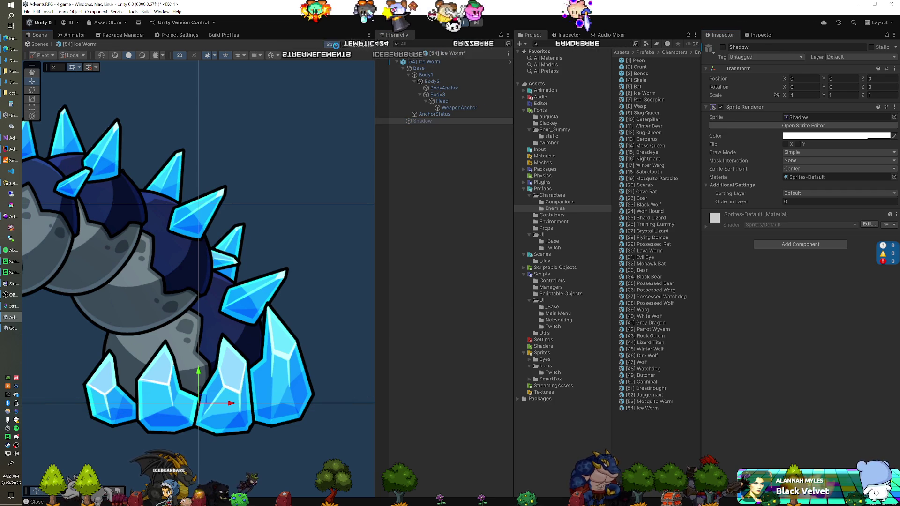
pyautogui.click(381, 53)
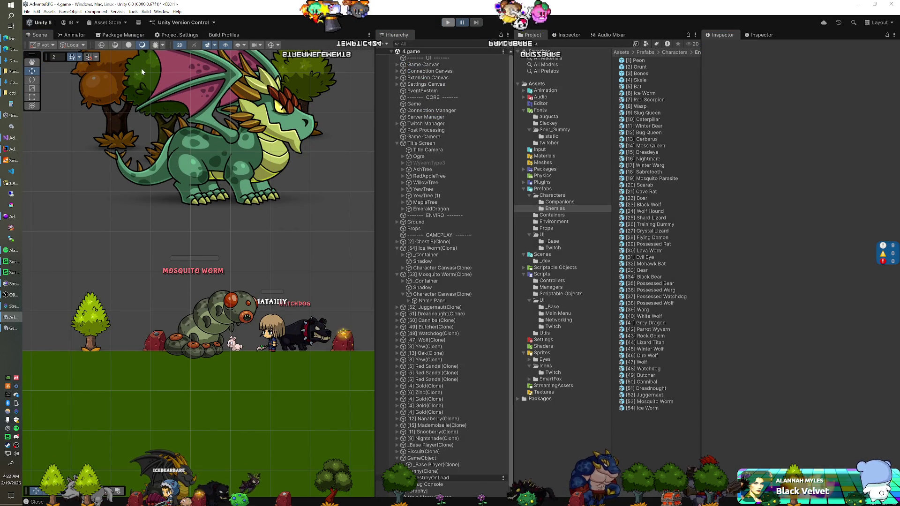
# Exit Play mode, dismiss the SmartFoxServer console, and start the game again to reach the login screen
pyautogui.hotkey('ctrl', 'p')
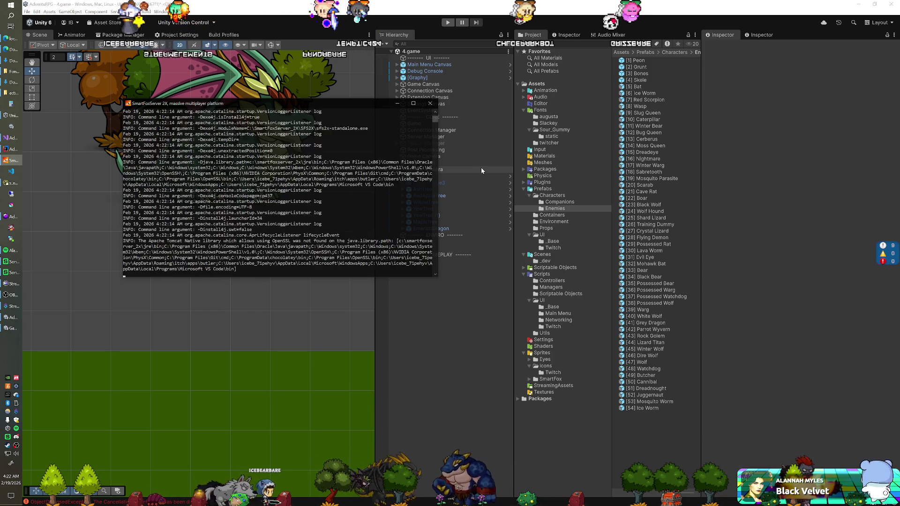
pyautogui.click(429, 18)
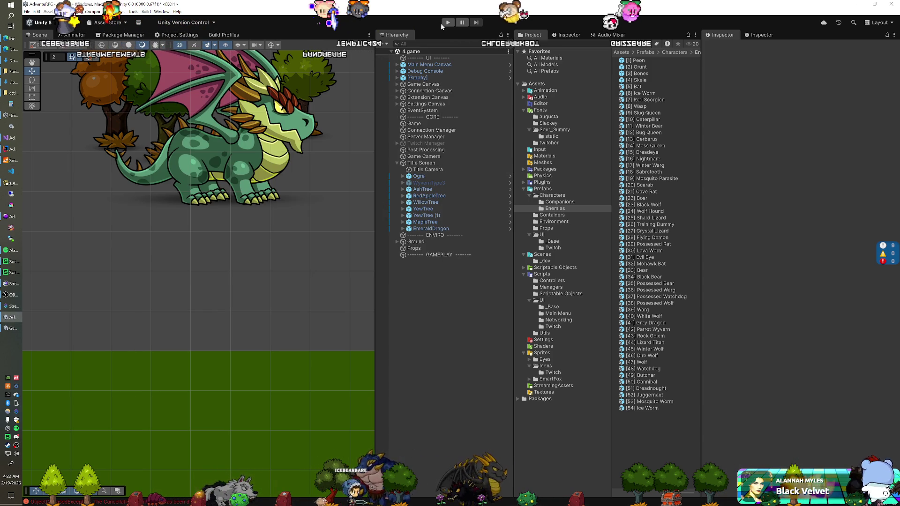
pyautogui.click(447, 24)
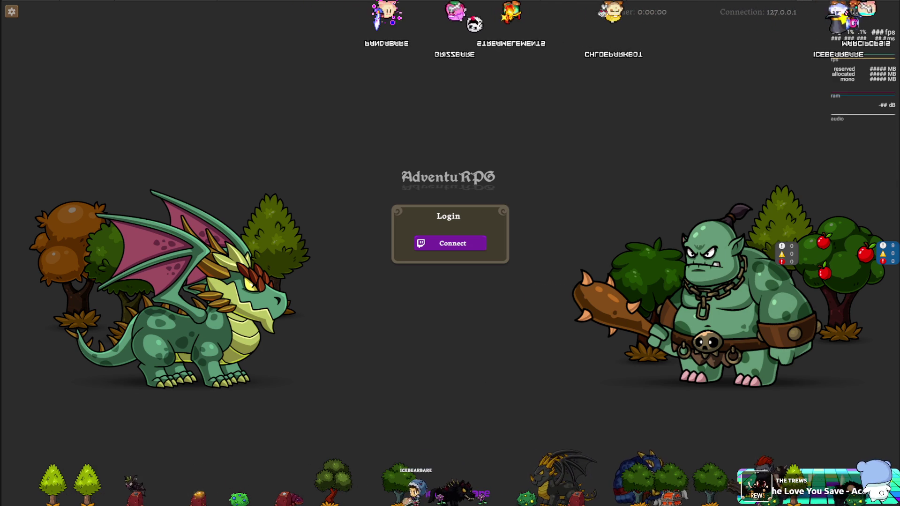
# Close the AdventuRPG game and move the itch window aside to get back to Unity
pyautogui.hotkey('ctrl', 'p')
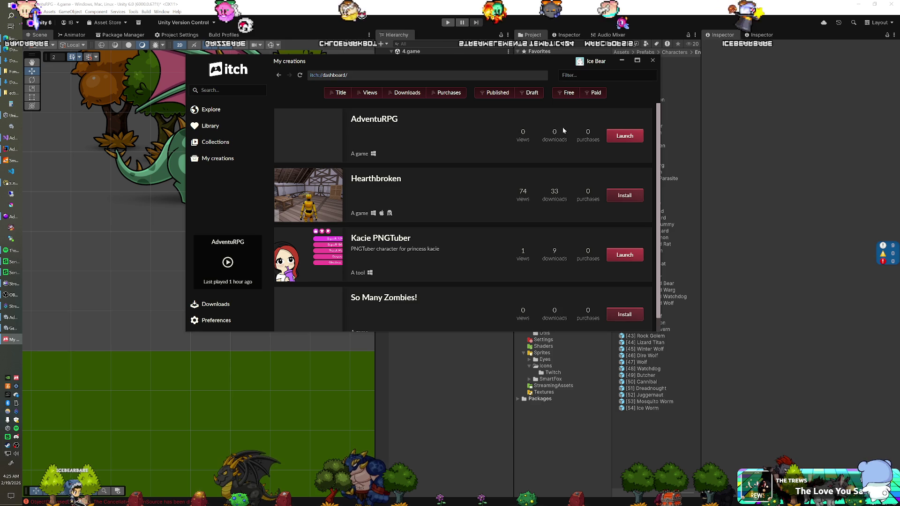
pyautogui.click(621, 60)
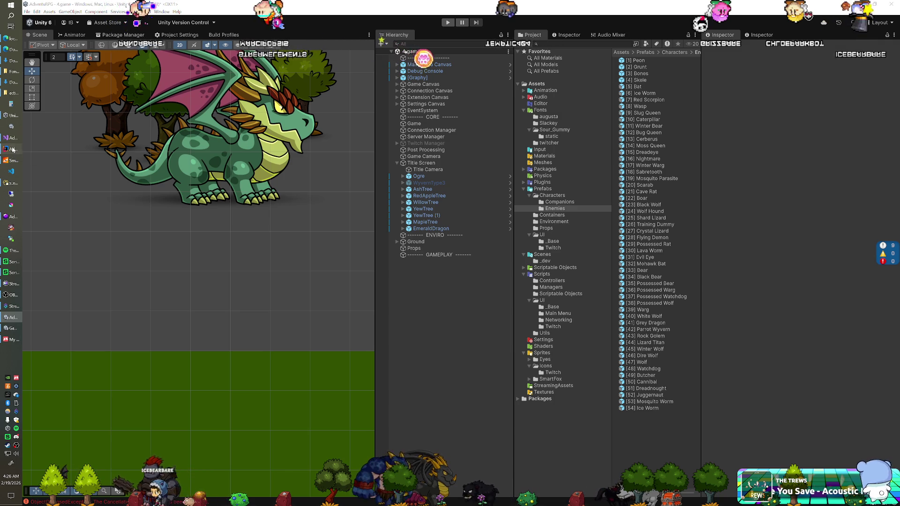
# Bring IntelliJ IDEA with the server project's Java files to the front
pyautogui.hotkey('alt', 'Tab')
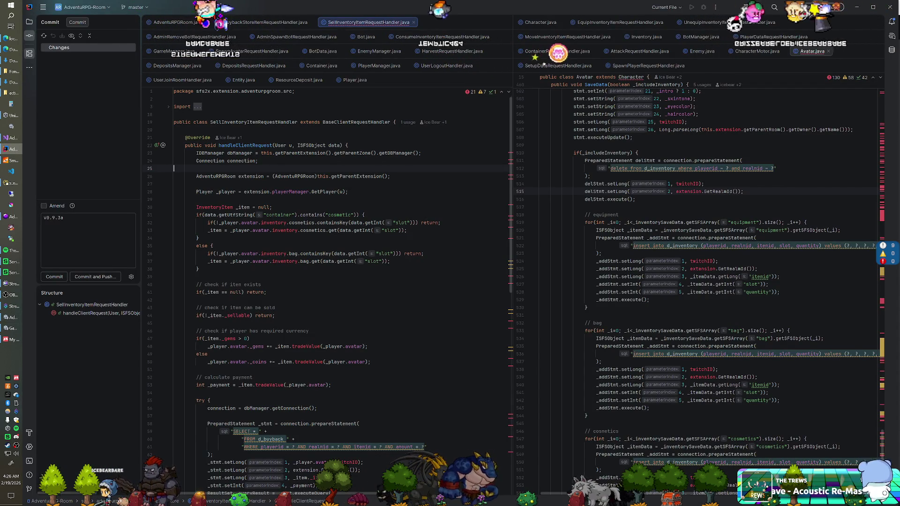
# Search the project for 'static' and open GameManager.java line 181's static-enemy skip, then return to Unity
pyautogui.hotkey('ctrl', 'shift', 'f')
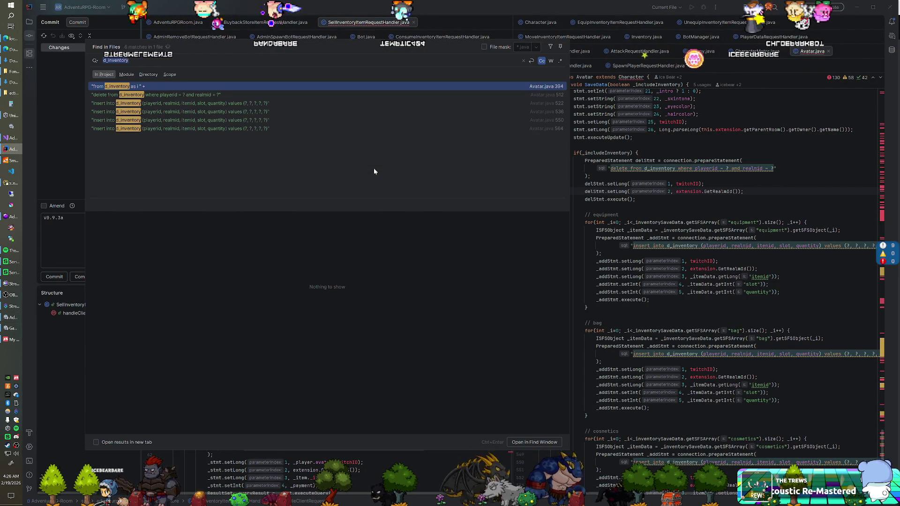
pyautogui.write('static')
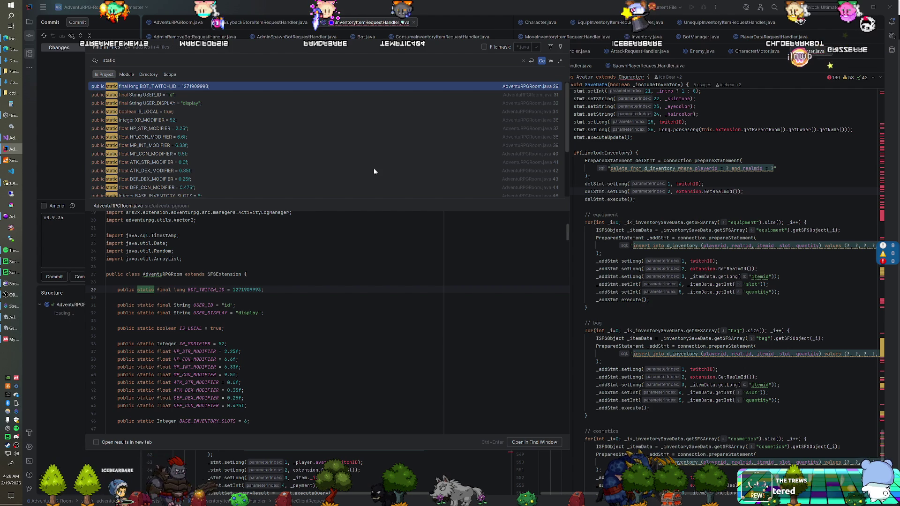
pyautogui.scroll(-2, 234, 142)
pyautogui.scroll(-3, 233, 139)
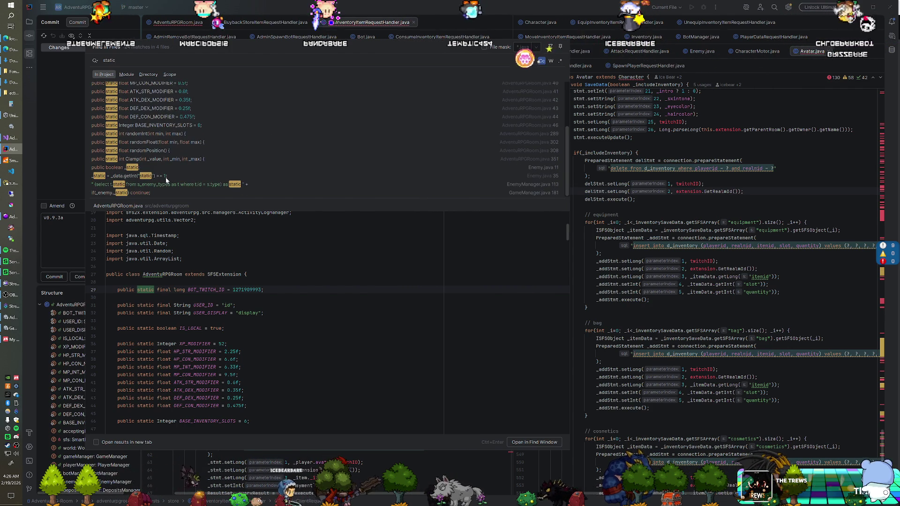
pyautogui.doubleClick(148, 193)
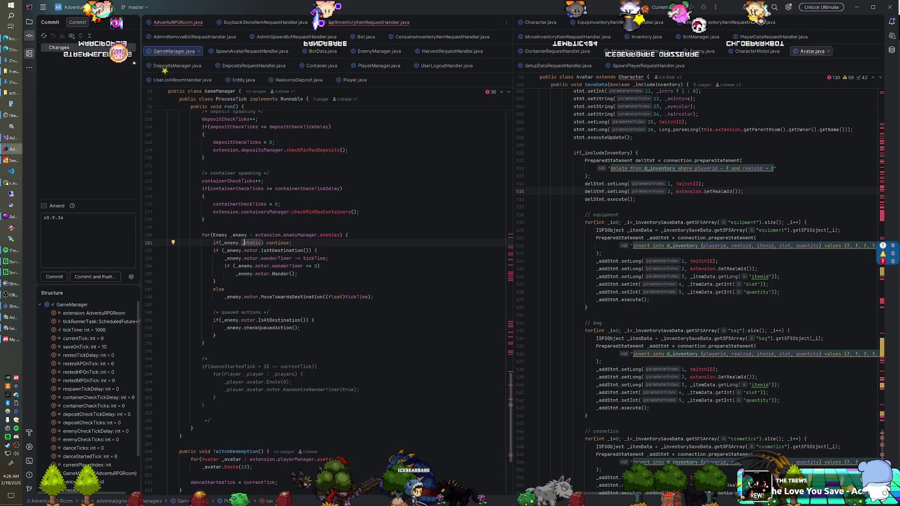
pyautogui.hotkey('alt', 'Tab')
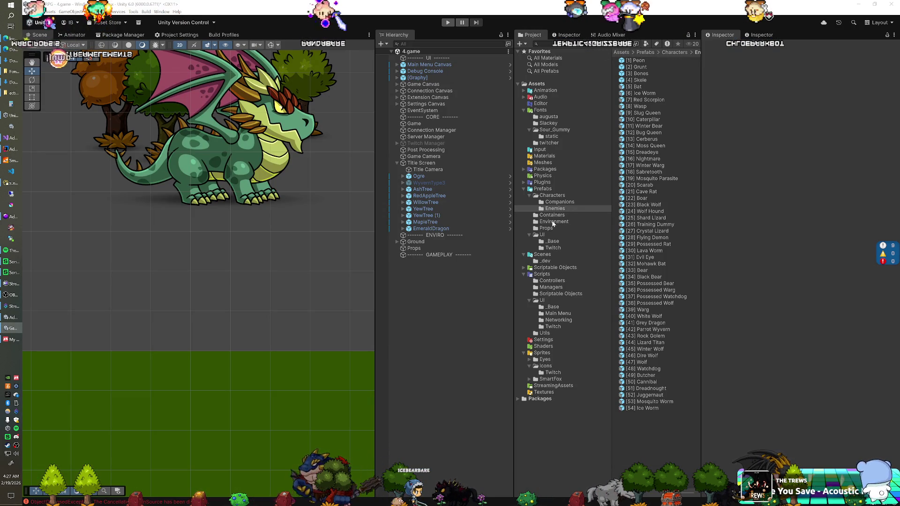
# Open Unity's Animation assets folder, then bring GameManager.java in IntelliJ back up
pyautogui.click(525, 90)
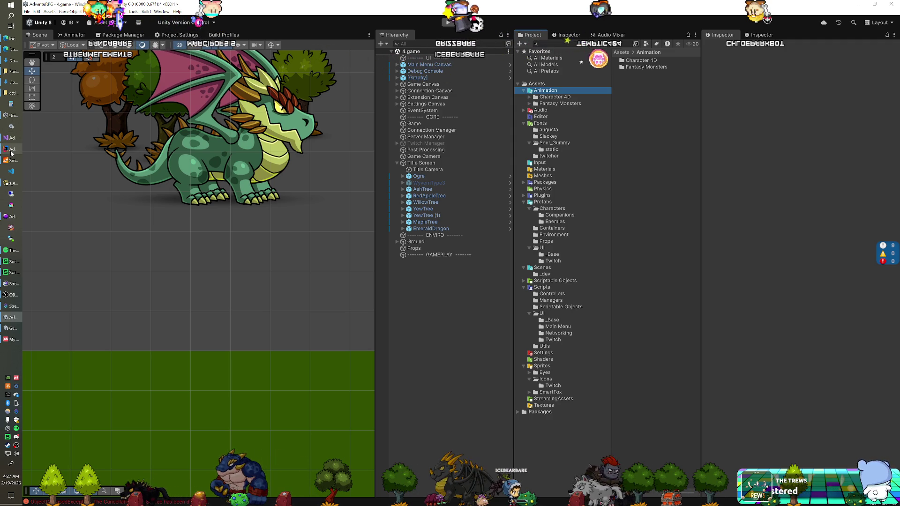
pyautogui.moveTo(11, 151)
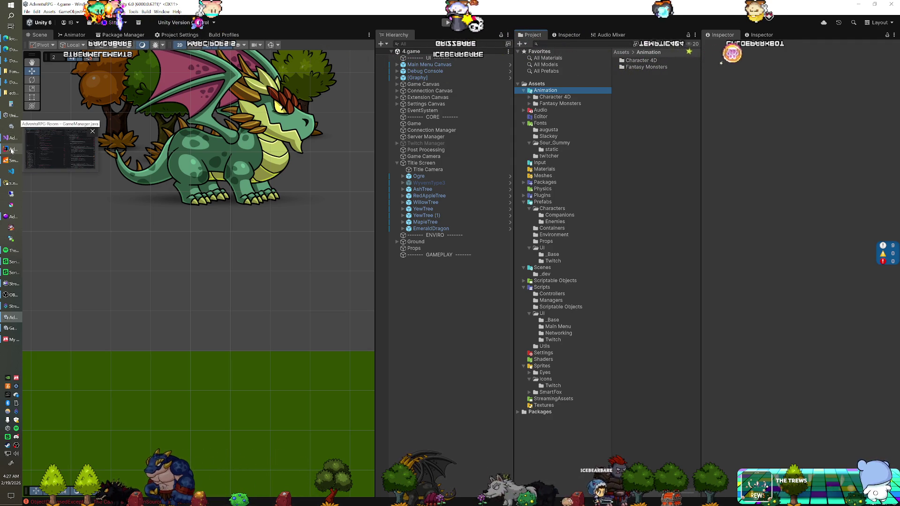
pyautogui.click(11, 151)
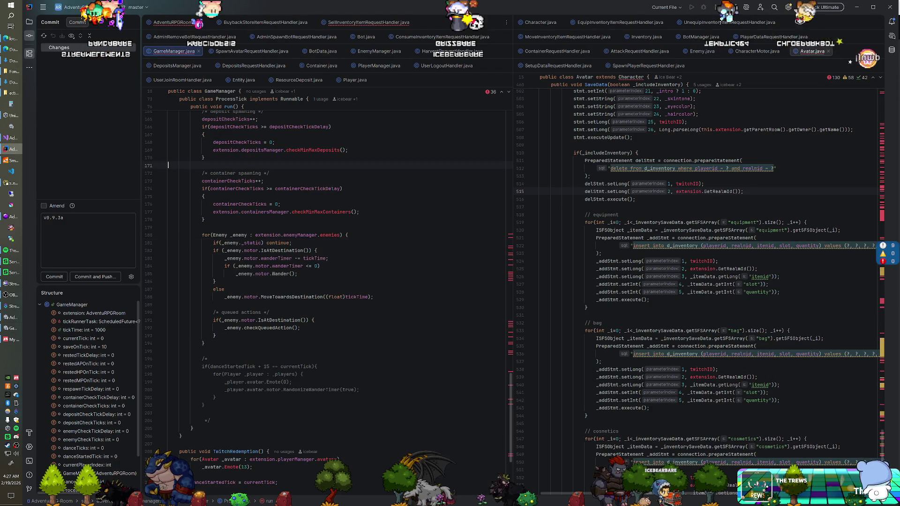
# Review the 'static' matches in Enemy, EnemyManager and GameManager, opening EnemyManager.java:113 beside Enemy.java
pyautogui.hotkey('ctrl', 'shift', 'f')
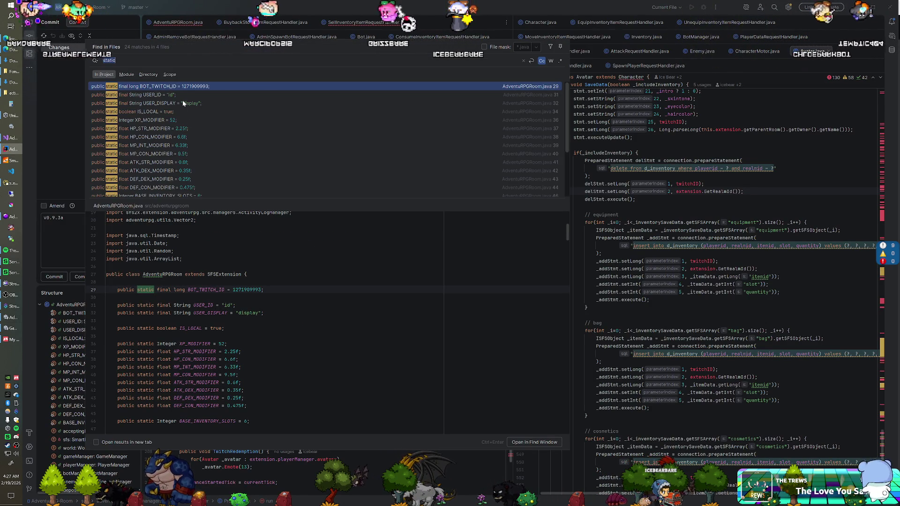
pyautogui.scroll(-3, 183, 103)
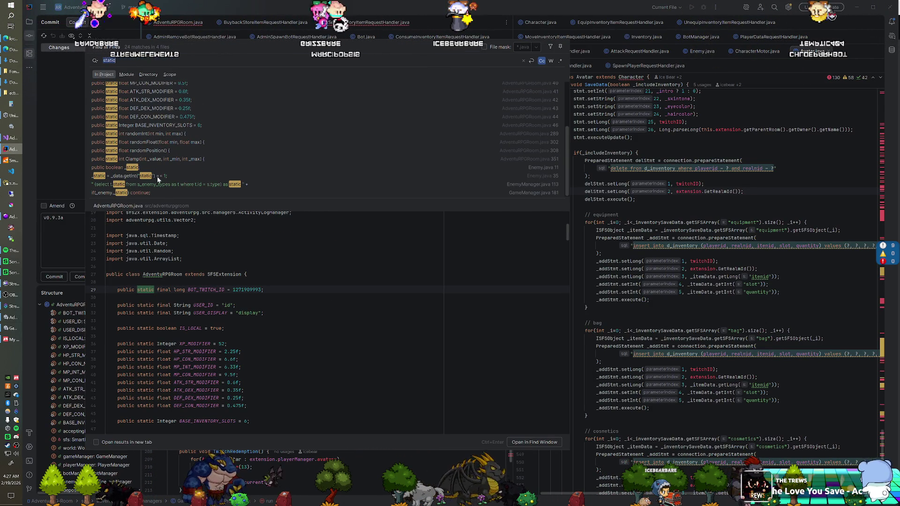
pyautogui.click(160, 176)
pyautogui.click(157, 185)
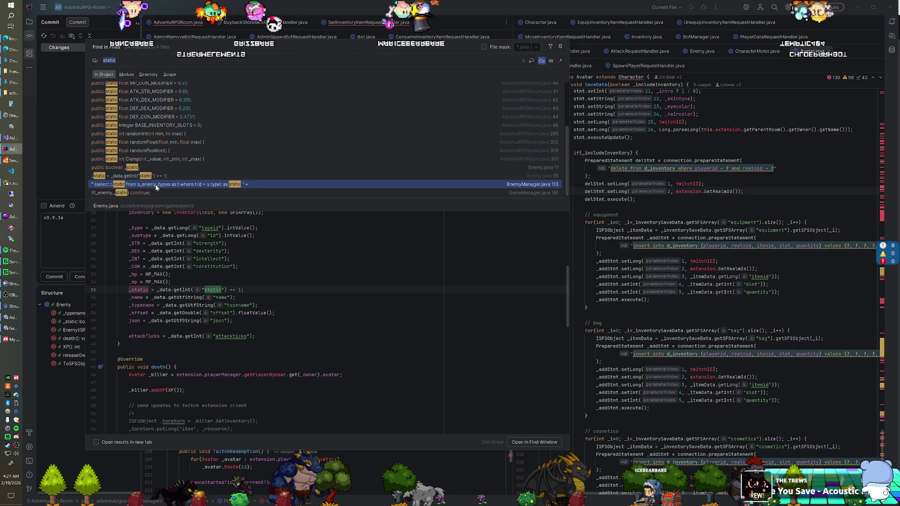
pyautogui.click(153, 193)
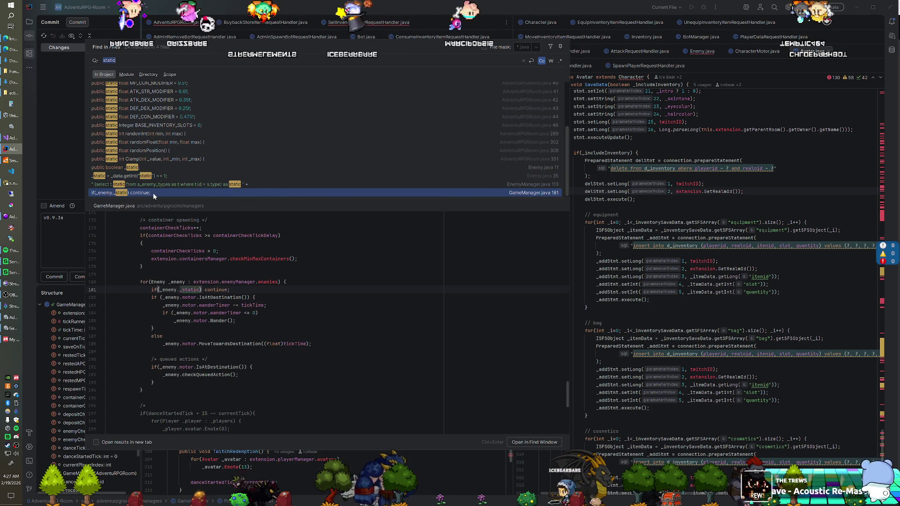
pyautogui.doubleClick(153, 187)
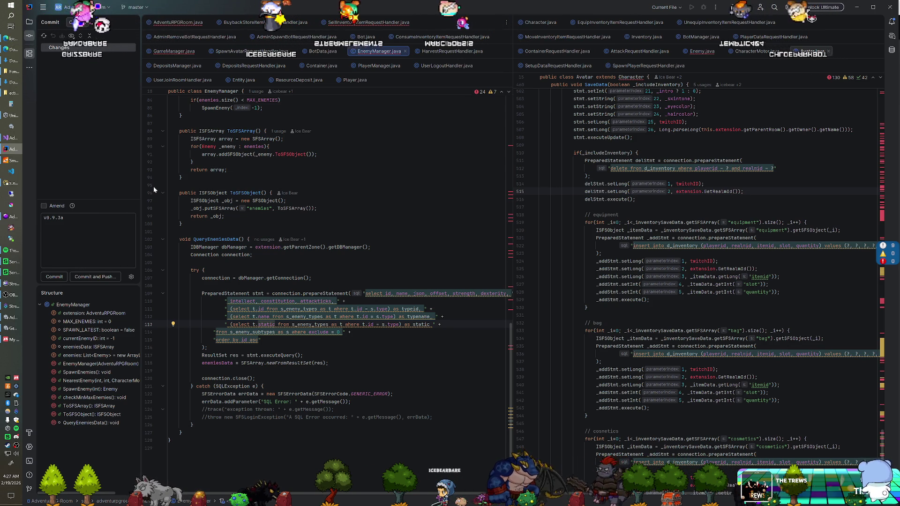
pyautogui.click(702, 51)
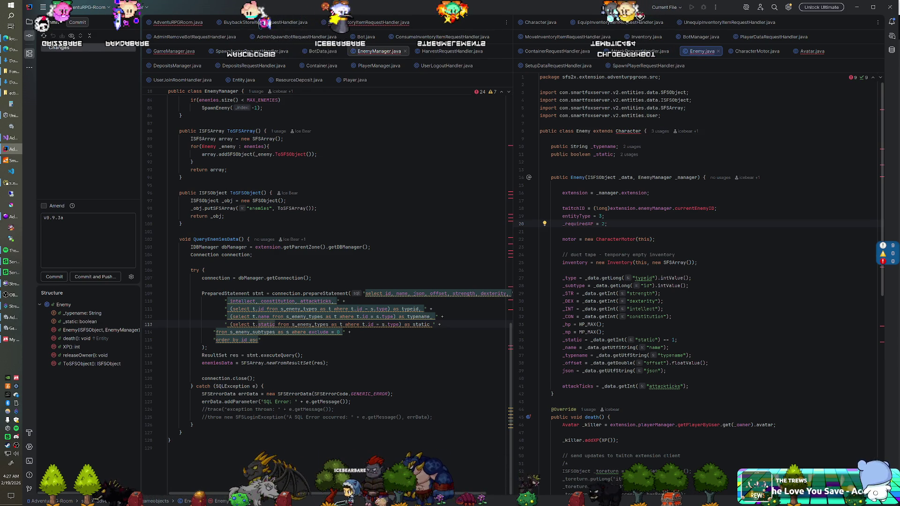
pyautogui.hotkey('alt', 'Tab')
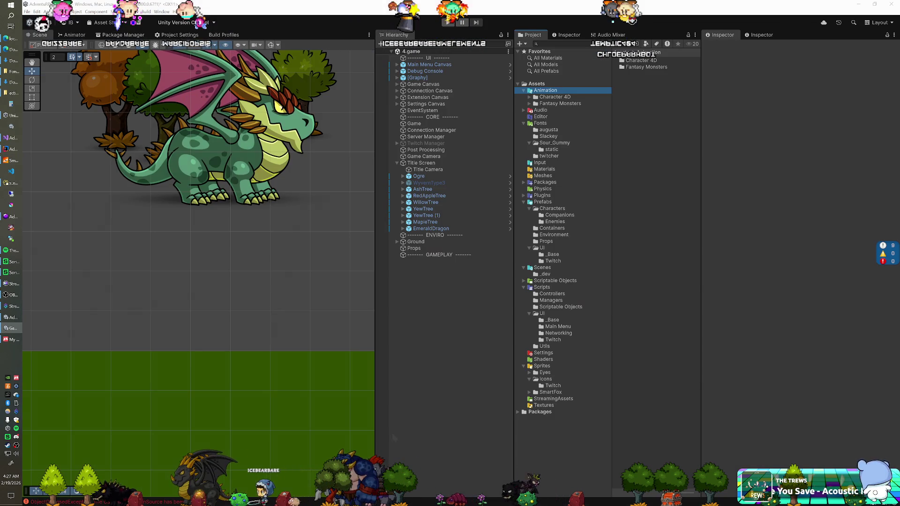
# Run and stop the game, then inspect the Fantasy Monsters Worm animator controller's state machine and parameters
pyautogui.hotkey('ctrl', 'p')
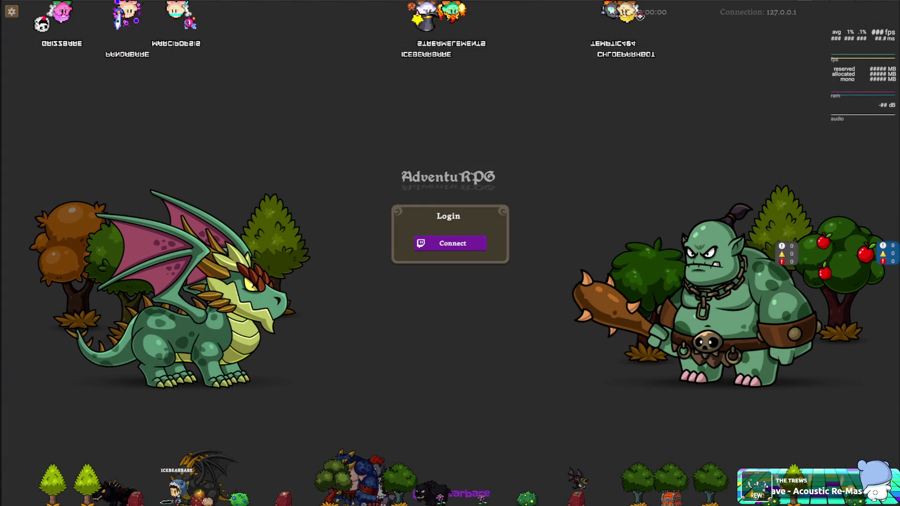
pyautogui.hotkey('ctrl', 'p')
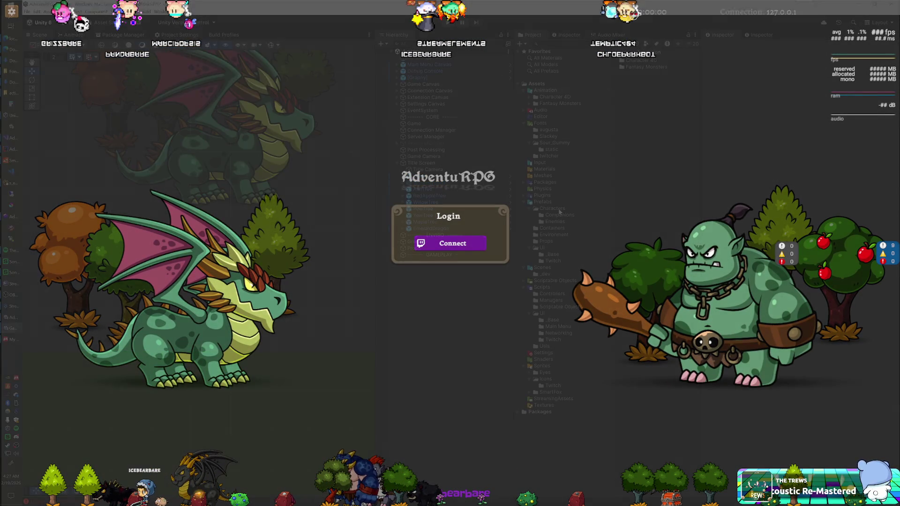
pyautogui.click(564, 105)
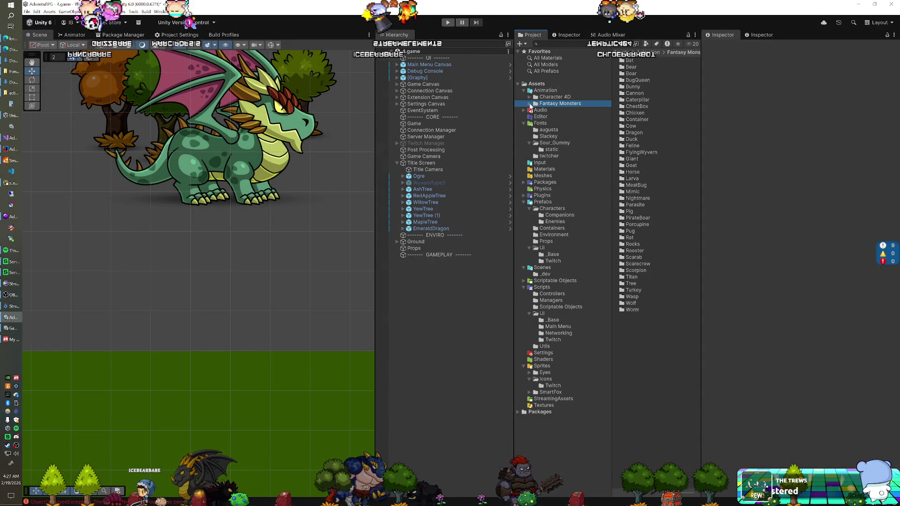
pyautogui.doubleClick(564, 104)
pyautogui.click(556, 359)
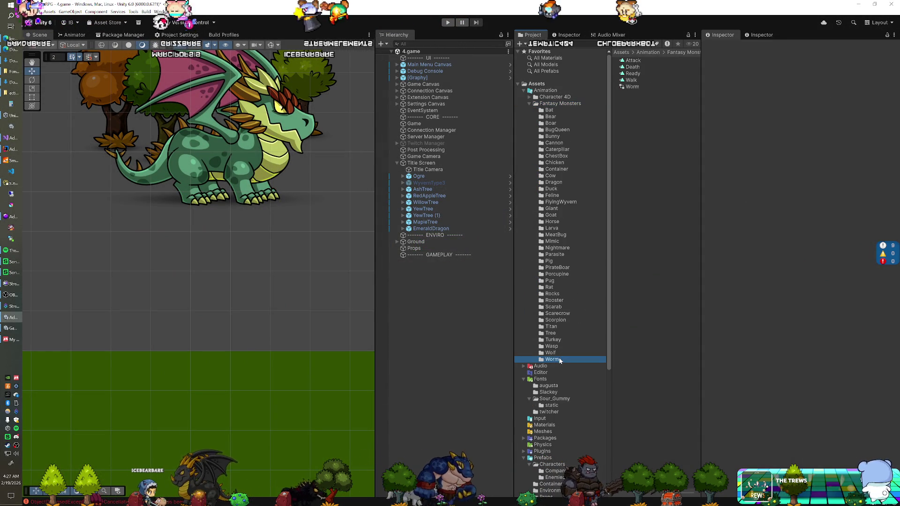
pyautogui.click(644, 86)
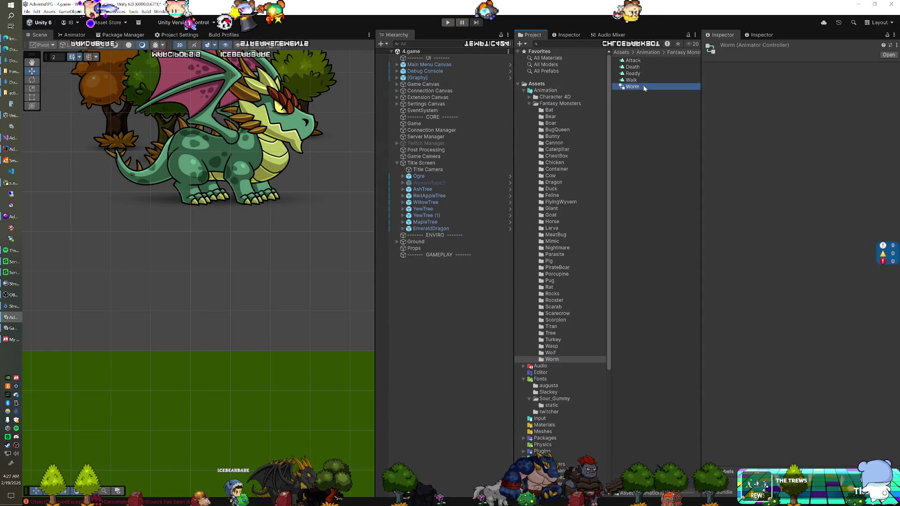
pyautogui.click(79, 35)
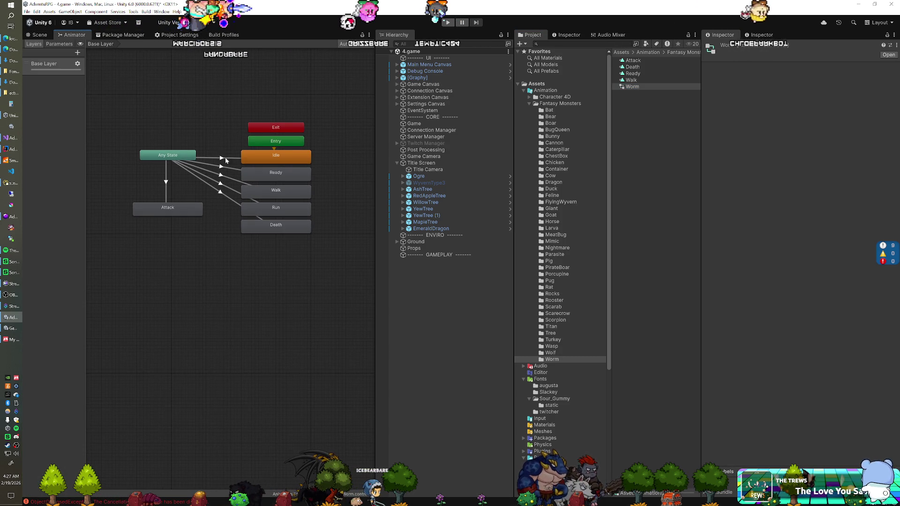
pyautogui.click(50, 44)
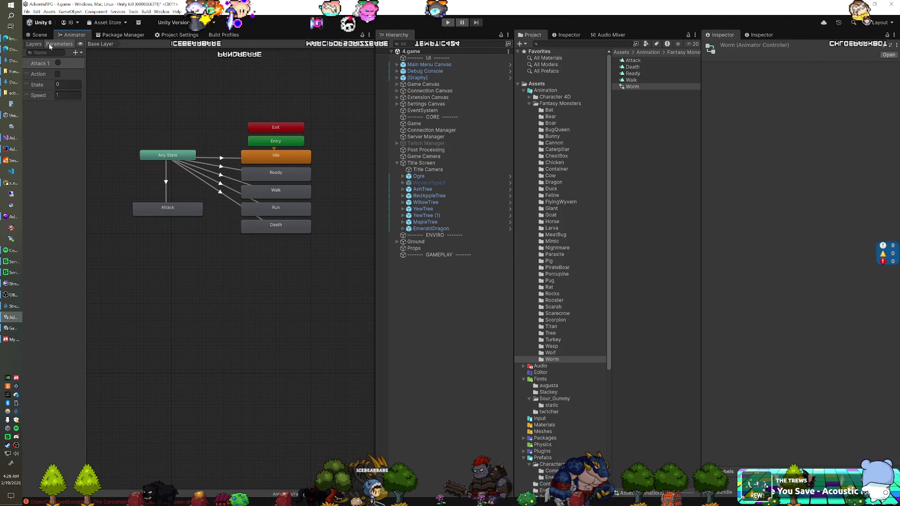
pyautogui.scroll(-8, 597, 184)
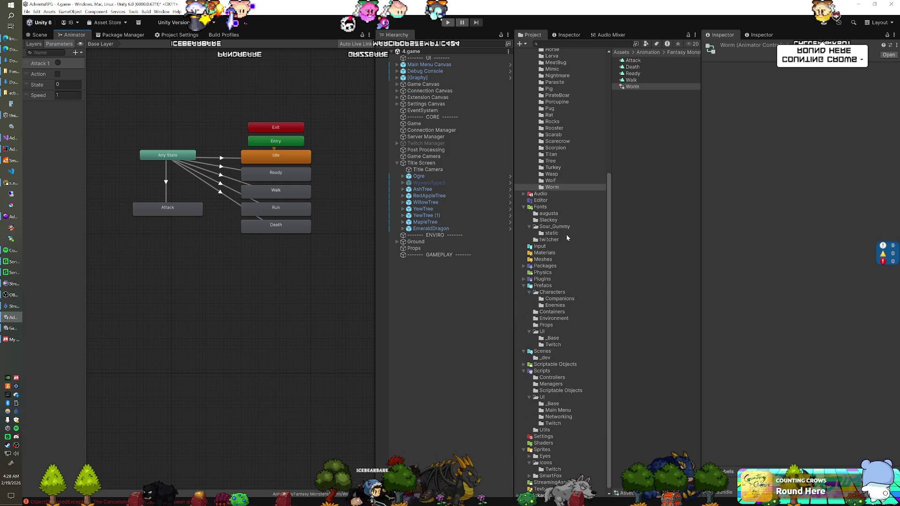
# Select the GreenWorm prefab in Packages > FantasyMonsters > GiantWorms and ping its GreenWorm Controller
pyautogui.click(524, 263)
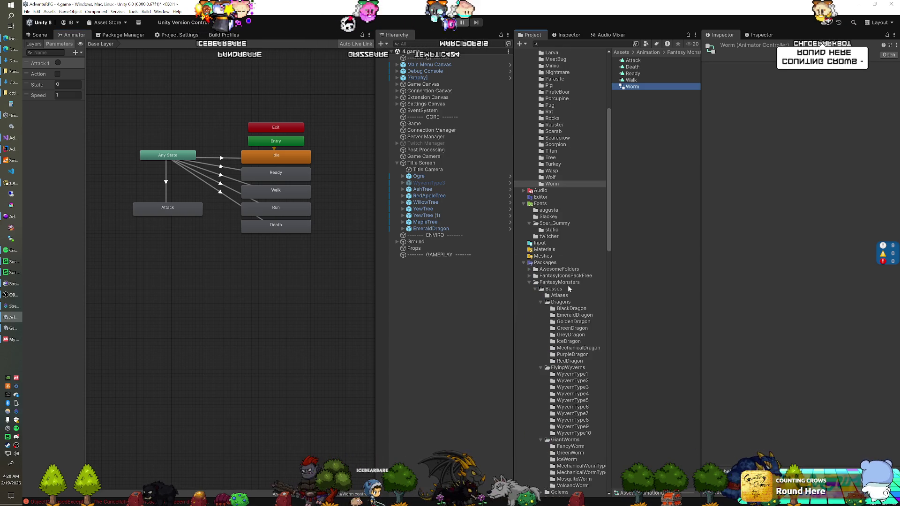
pyautogui.scroll(-2, 569, 292)
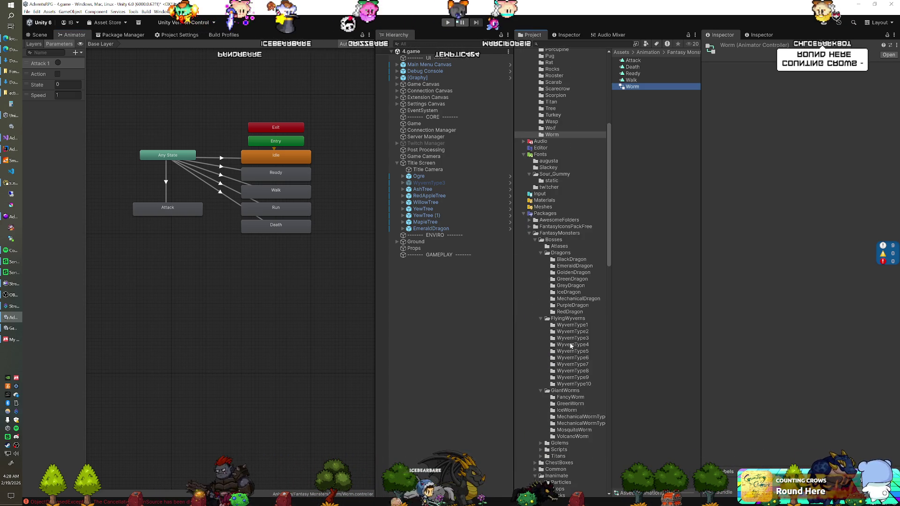
pyautogui.click(569, 404)
pyautogui.click(633, 68)
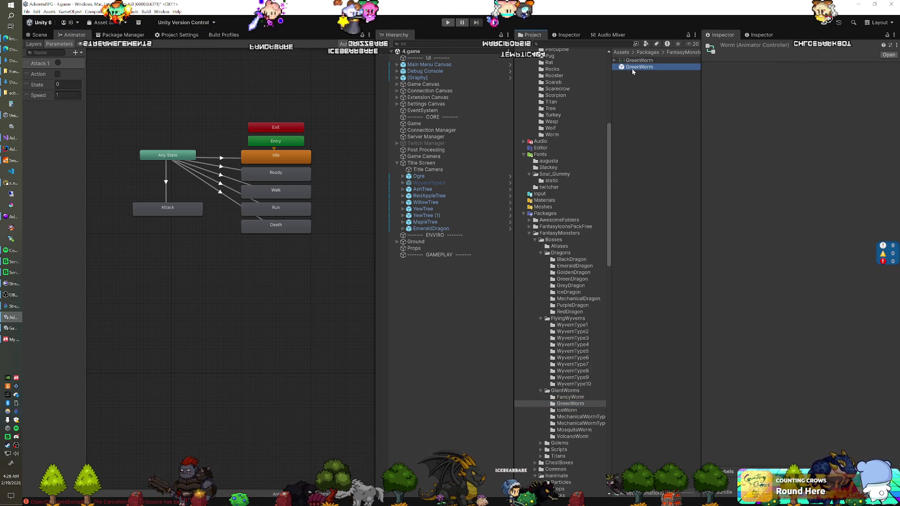
pyautogui.click(802, 232)
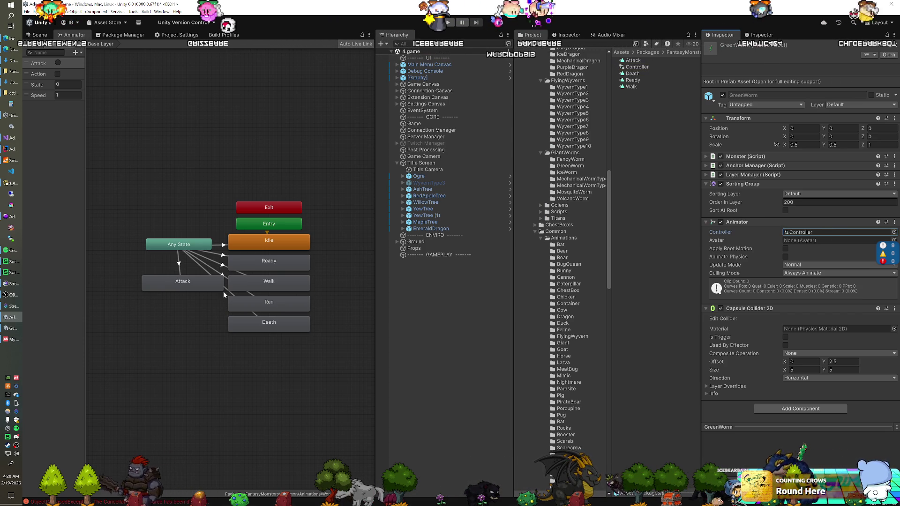
# In the s_enemy_types table, change the Worm row's static value to 0 and commit it
pyautogui.click(11, 182)
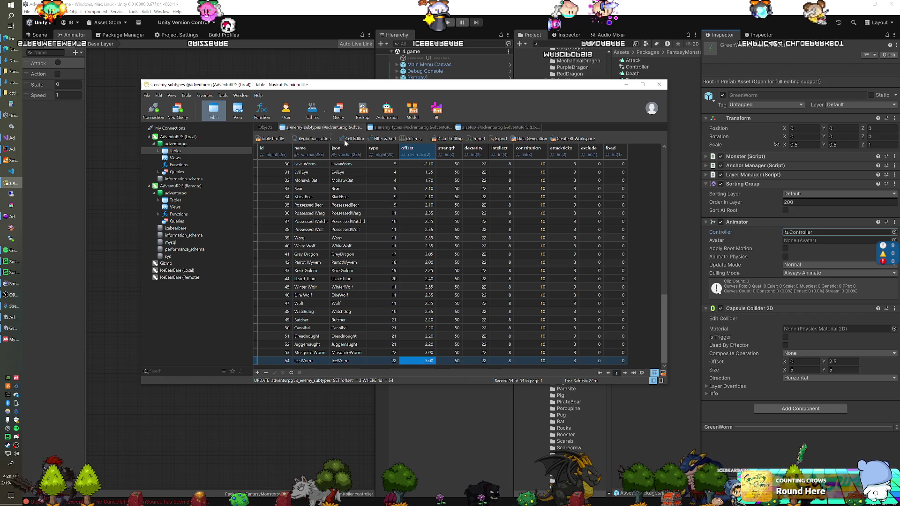
pyautogui.click(407, 128)
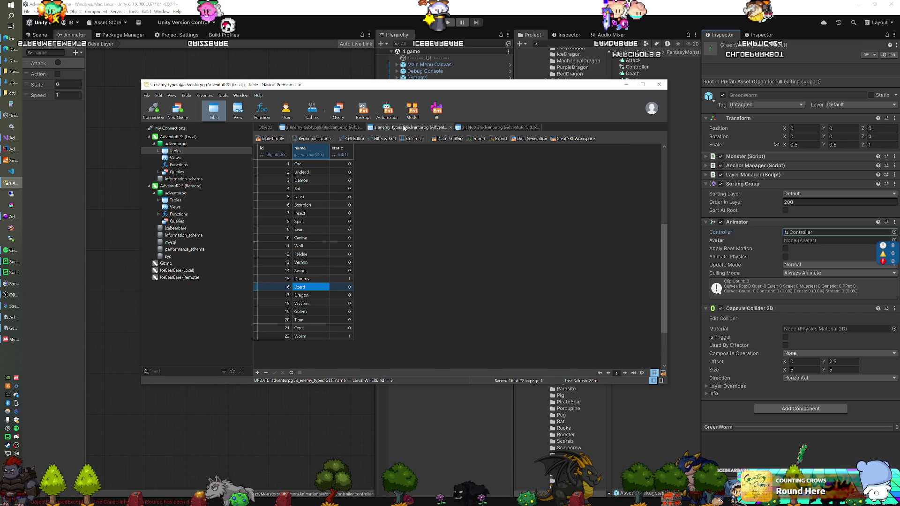
pyautogui.click(341, 336)
pyautogui.write('0')
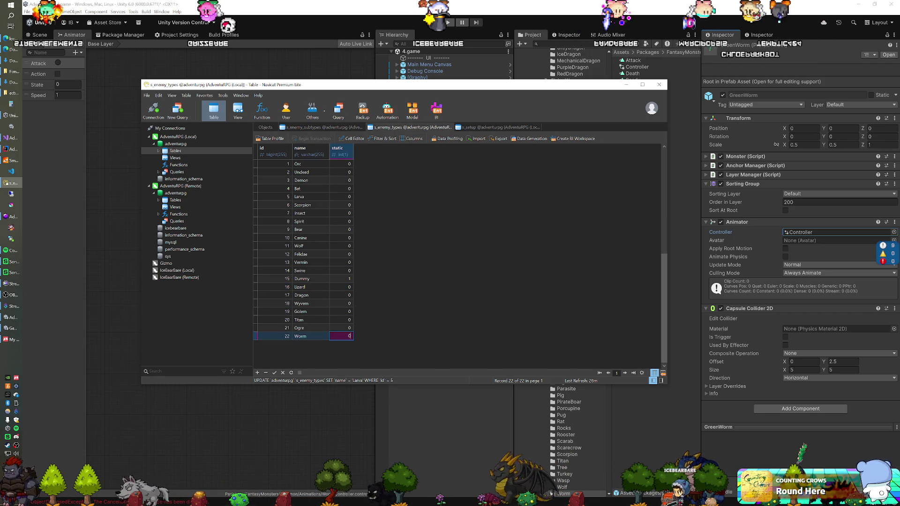
pyautogui.press('Return')
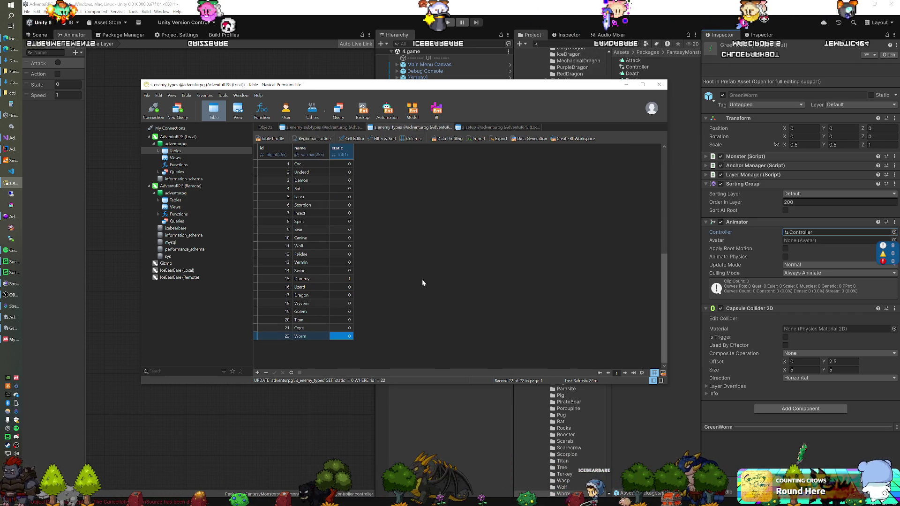
pyautogui.click(345, 19)
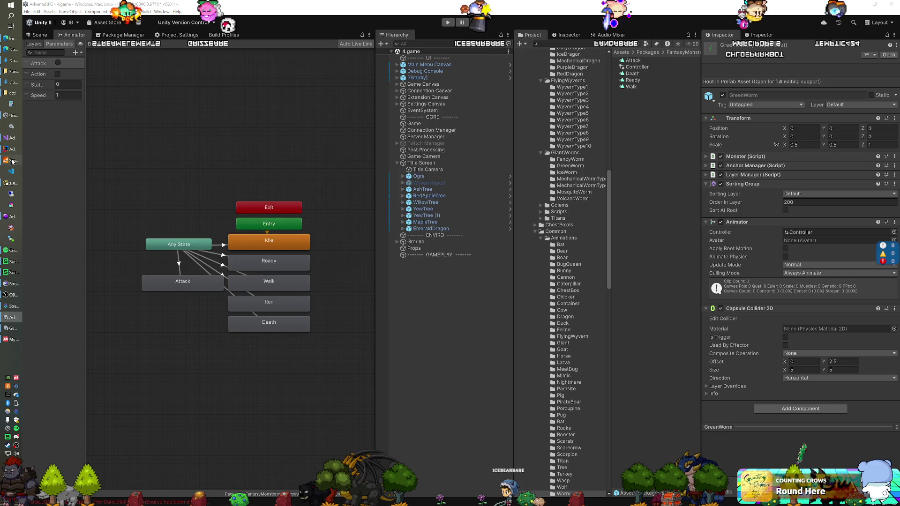
# Restart the SmartFoxServer game server and enter play mode in Unity so enemy clones spawn
pyautogui.click(12, 161)
pyautogui.click(430, 104)
pyautogui.click(12, 160)
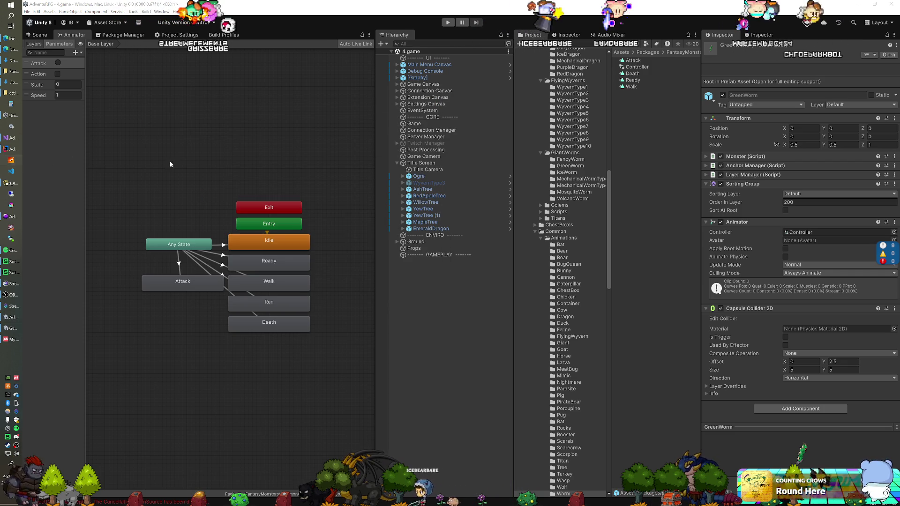
pyautogui.click(415, 121)
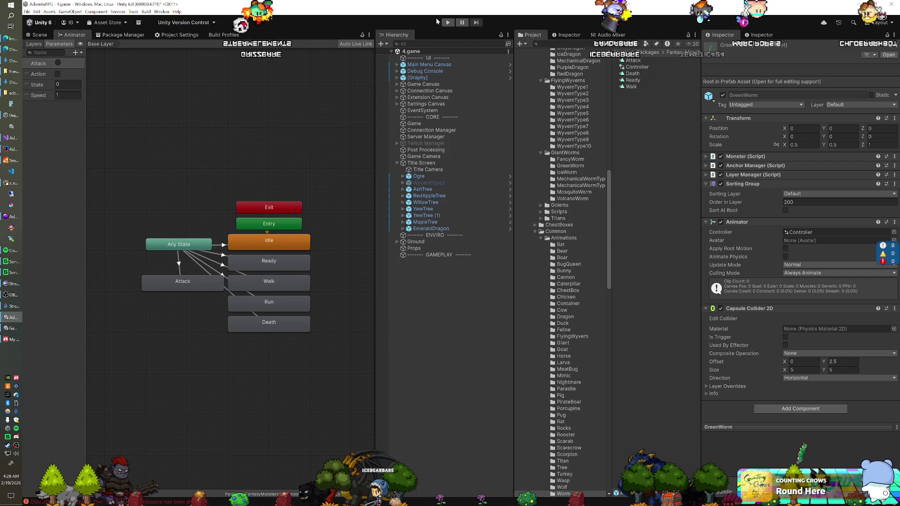
pyautogui.click(446, 23)
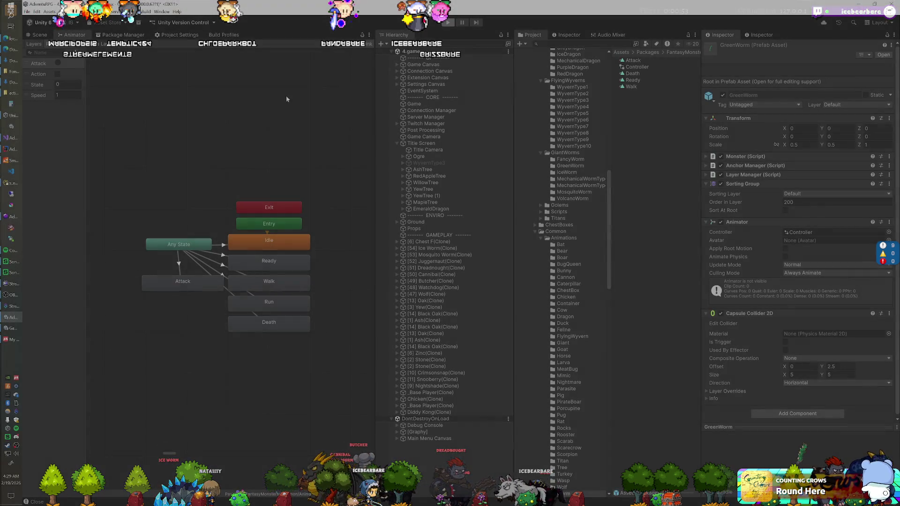
pyautogui.hotkey('alt', 'Tab')
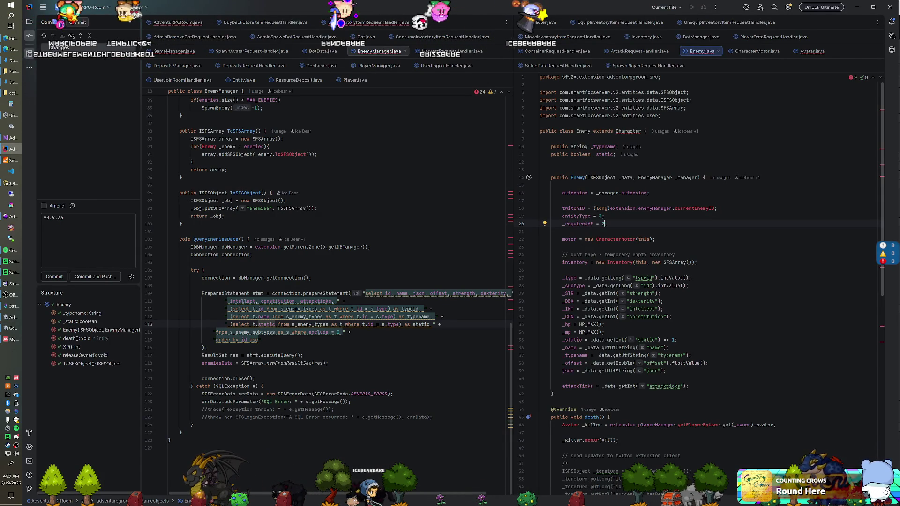
# Search the project for 'static' and open the _static usage in Enemy.java
pyautogui.click(286, 200)
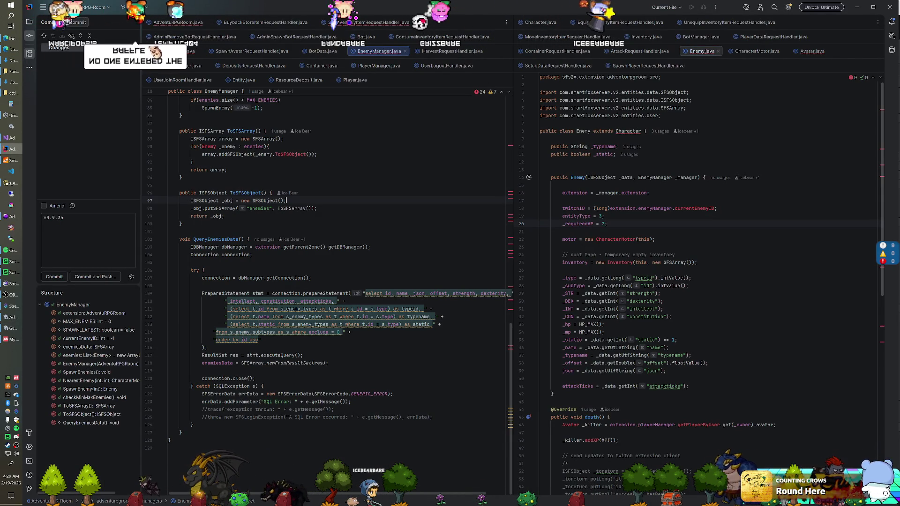
pyautogui.hotkey('ctrl', 'shift', 'f')
pyautogui.write('static')
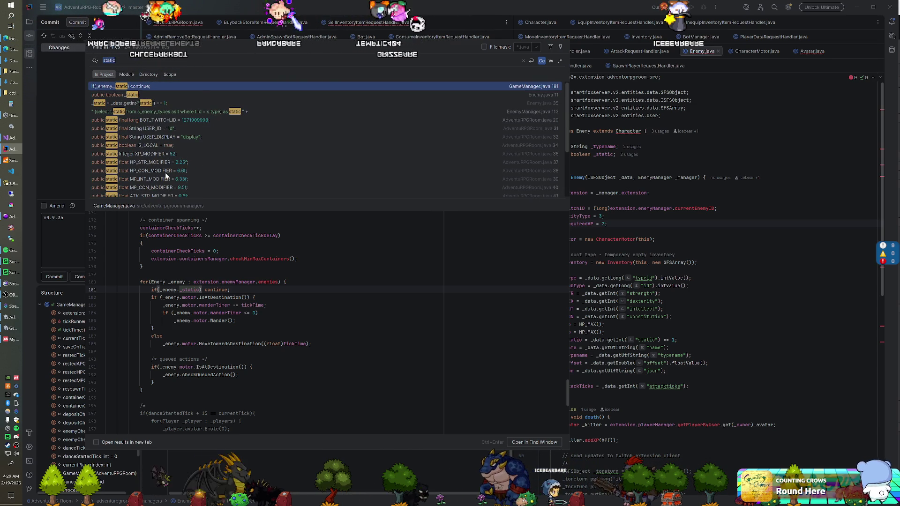
pyautogui.doubleClick(176, 103)
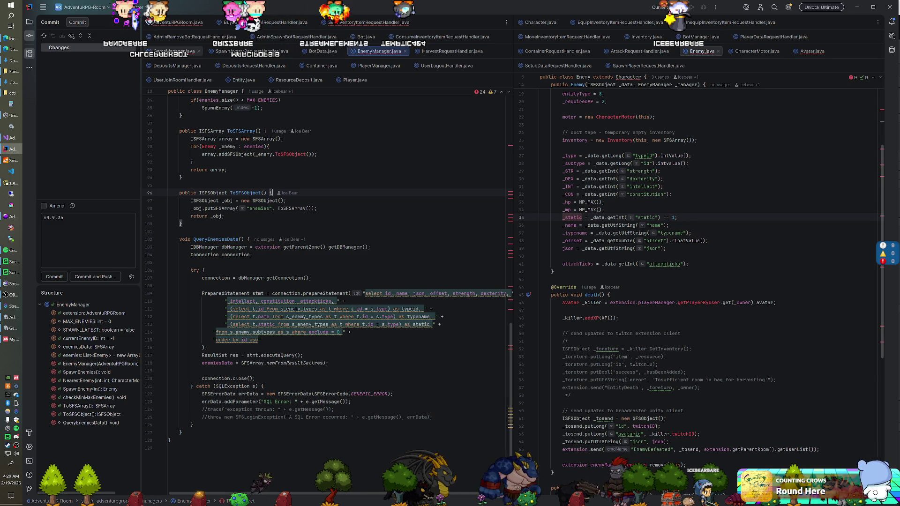
# In GameManager.java, move the queued-actions block above the static-enemy continue
pyautogui.hotkey('ctrl', 'alt', 'Left')
pyautogui.scroll(-2, 328, 300)
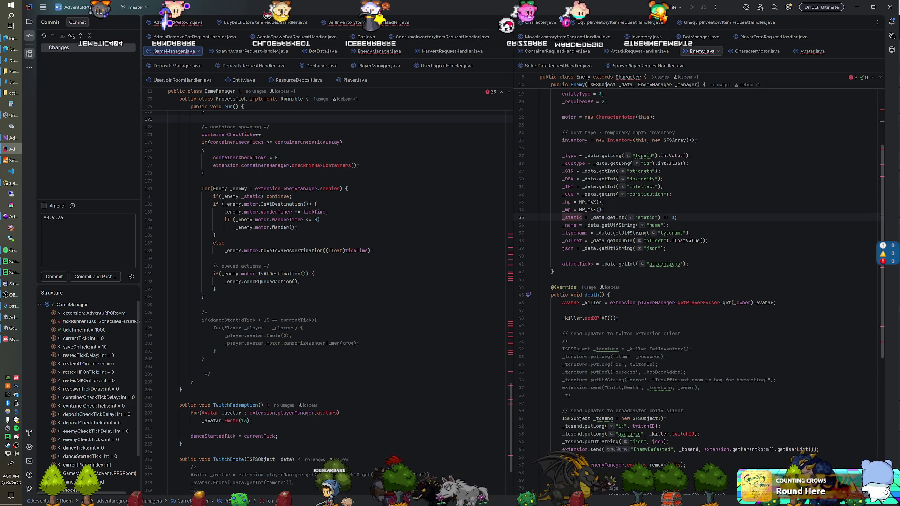
pyautogui.moveTo(216, 290); pyautogui.dragTo(374, 251)
pyautogui.hotkey('ctrl', 'c')
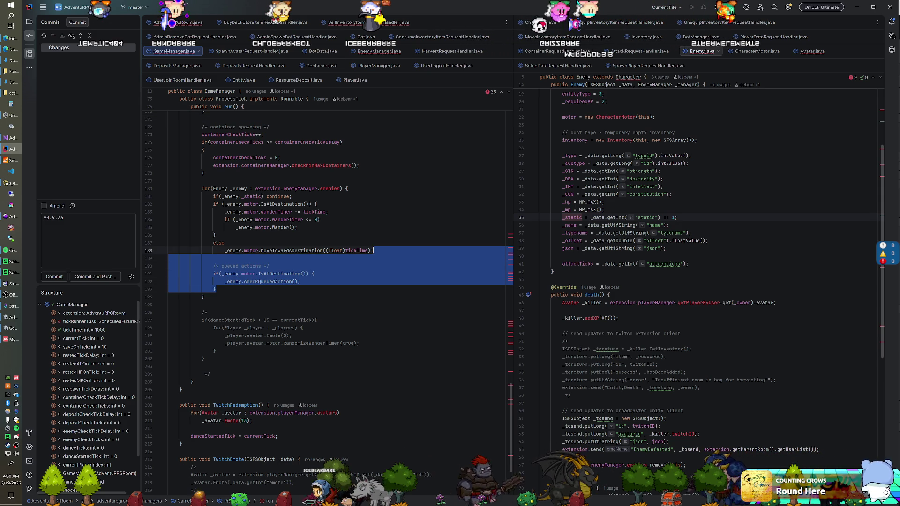
pyautogui.press('BackSpace')
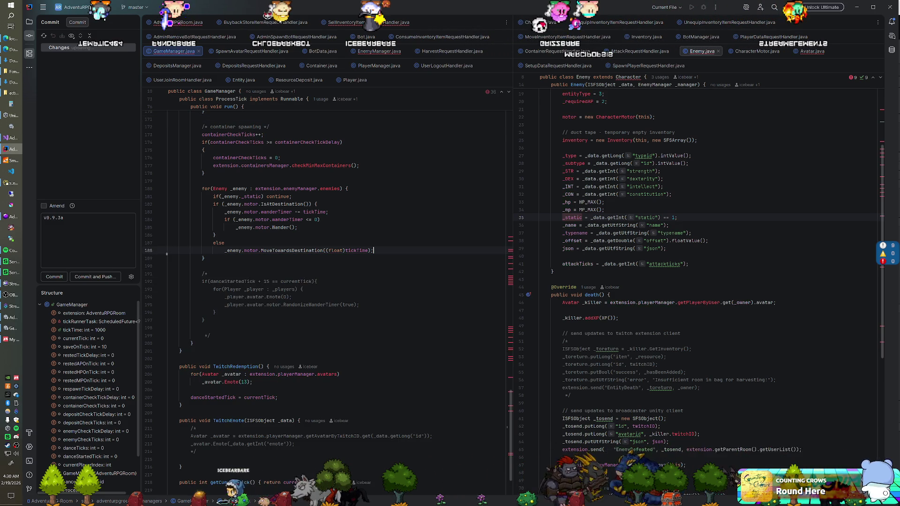
pyautogui.hotkey('ctrl', 'v')
pyautogui.press('Return')
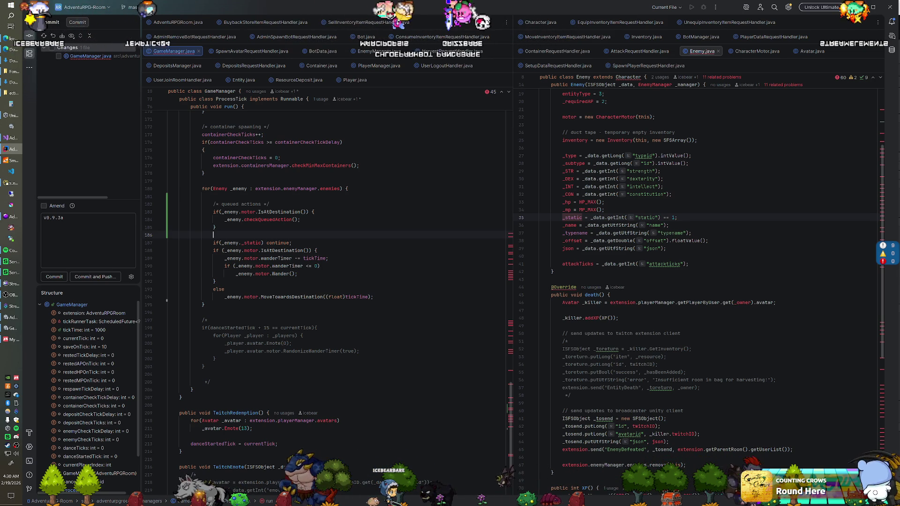
pyautogui.click(10, 183)
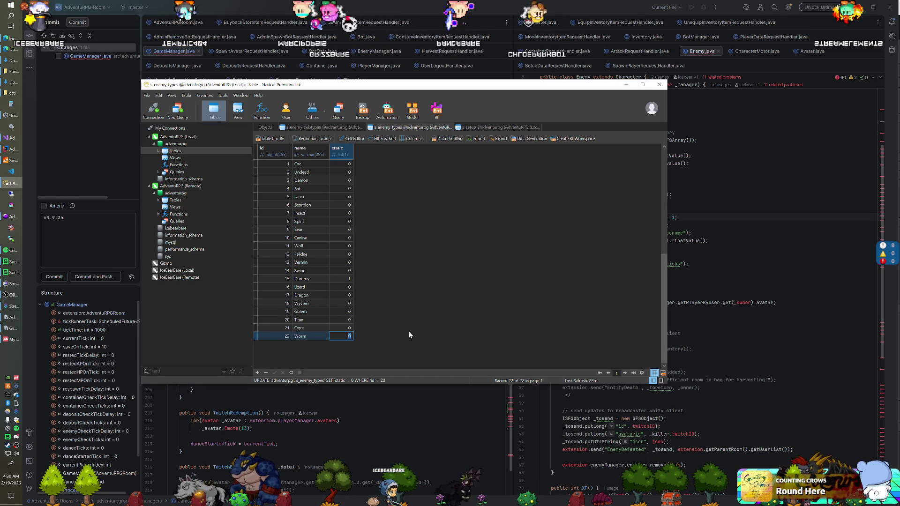
pyautogui.write('1')
# Commit Worm's static value of 1, refresh s_enemy_types and open its table design
pyautogui.press('Return')
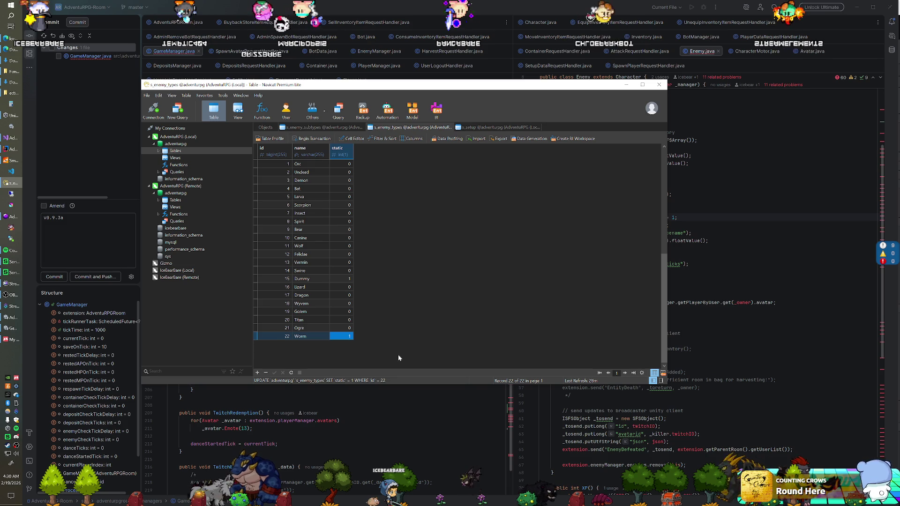
pyautogui.hotkey('alt', 'Tab')
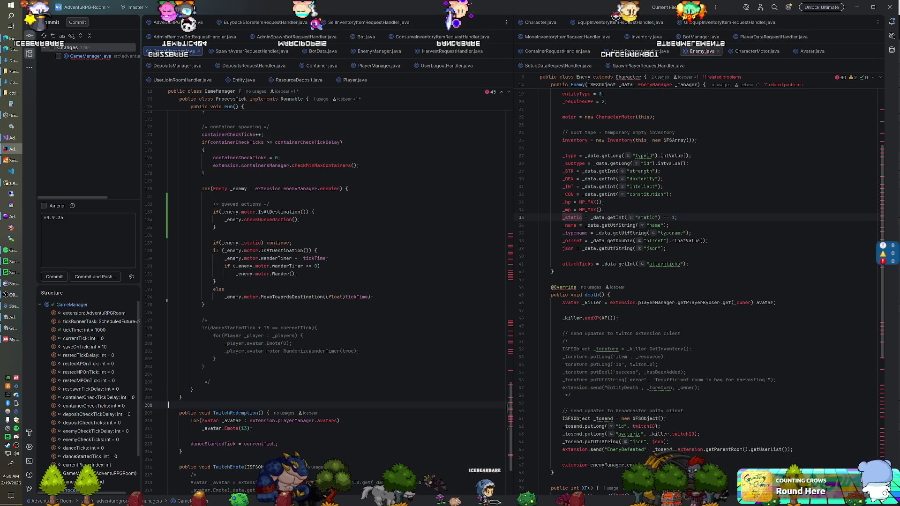
pyautogui.click(12, 183)
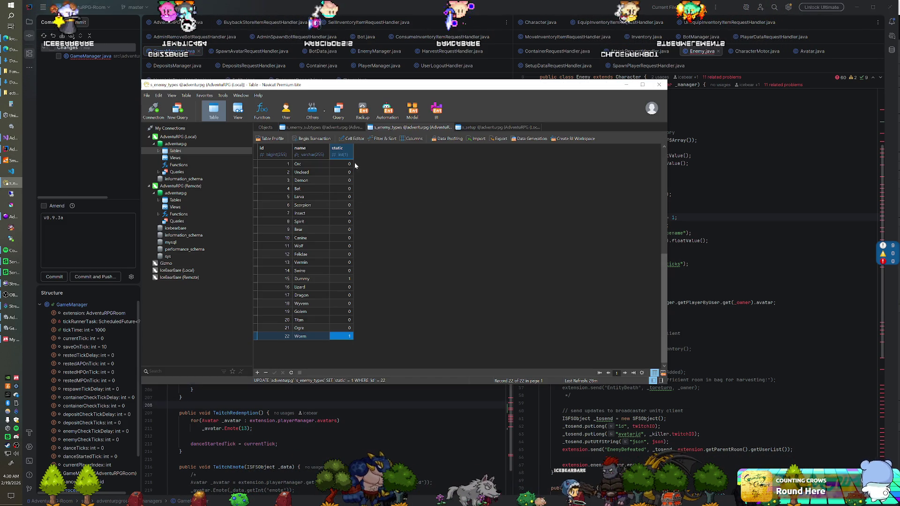
pyautogui.press('F5')
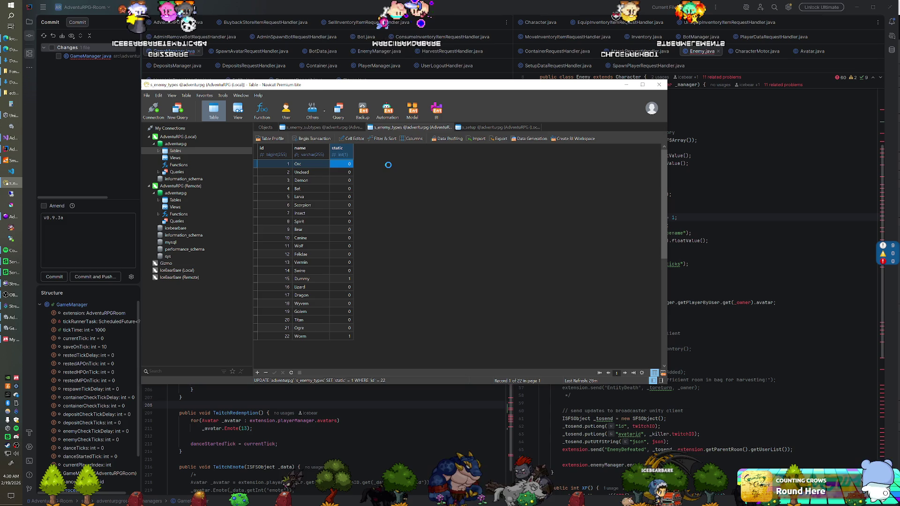
pyautogui.hotkey('ctrl', 'd')
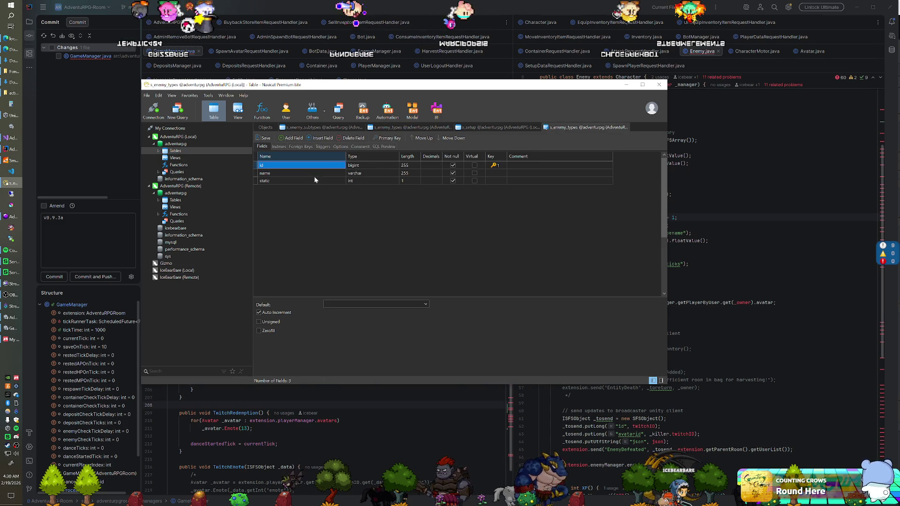
# Duplicate the static field into a new passive field, save the s_enemy_types design and close it
pyautogui.rightClick(258, 183)
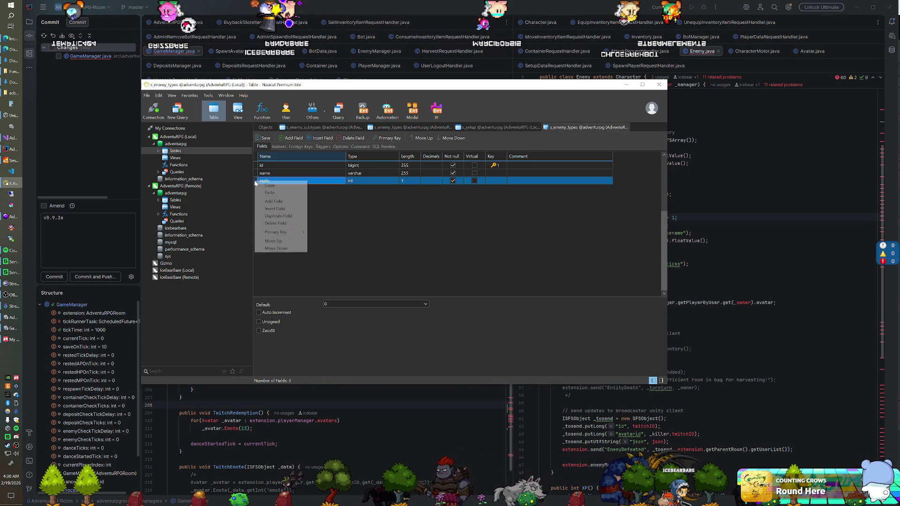
pyautogui.click(277, 209)
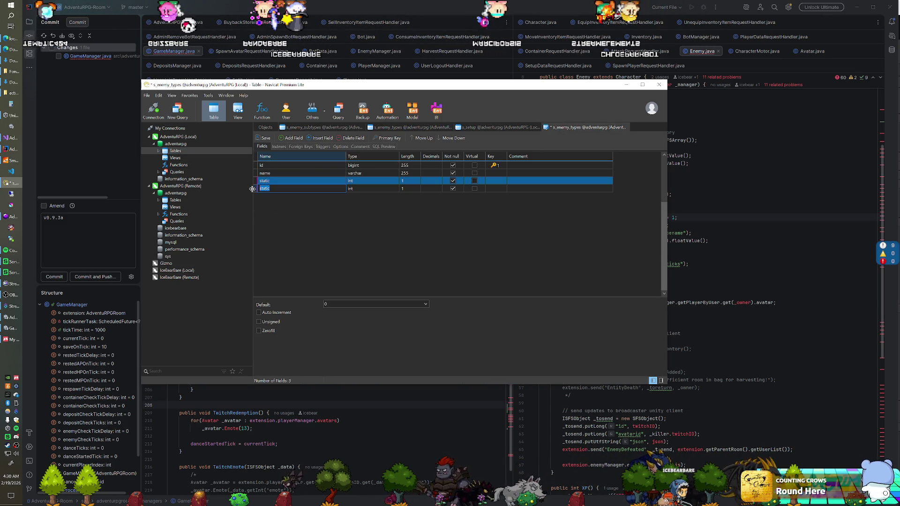
pyautogui.write('passive')
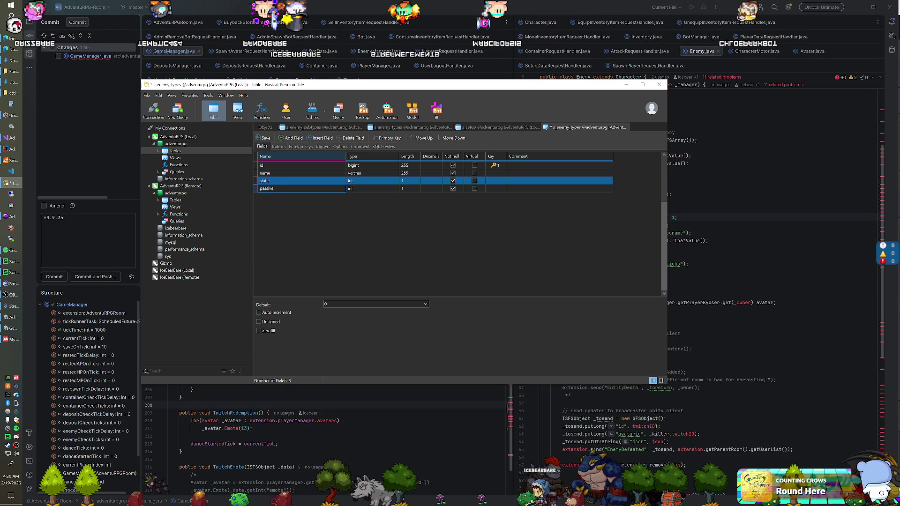
pyautogui.hotkey('ctrl', 's')
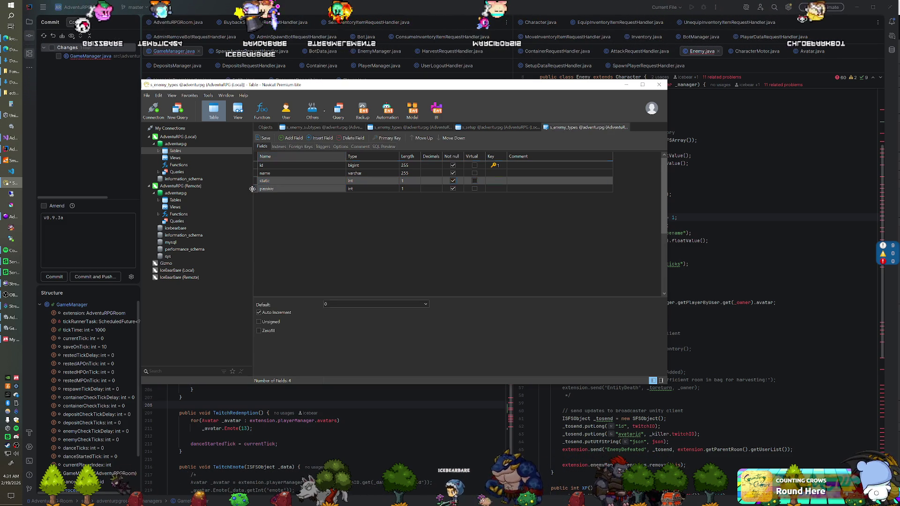
pyautogui.click(287, 189)
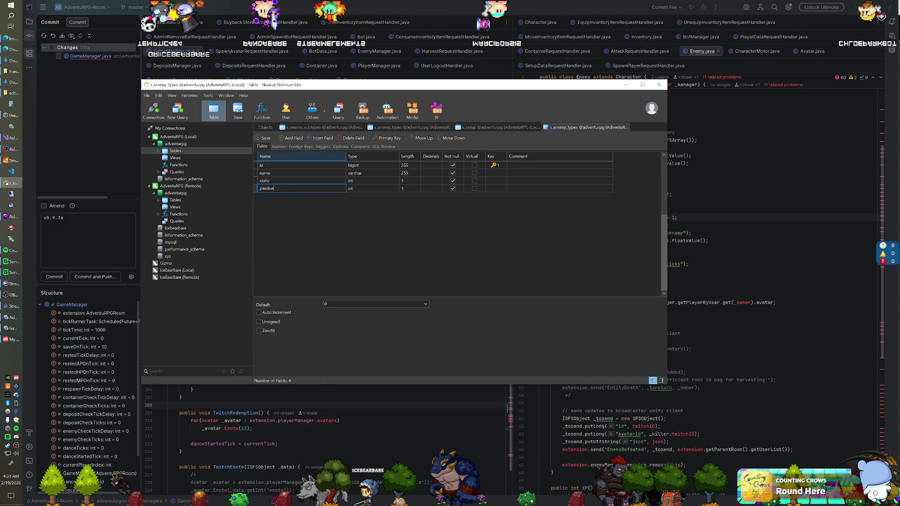
pyautogui.click(280, 188)
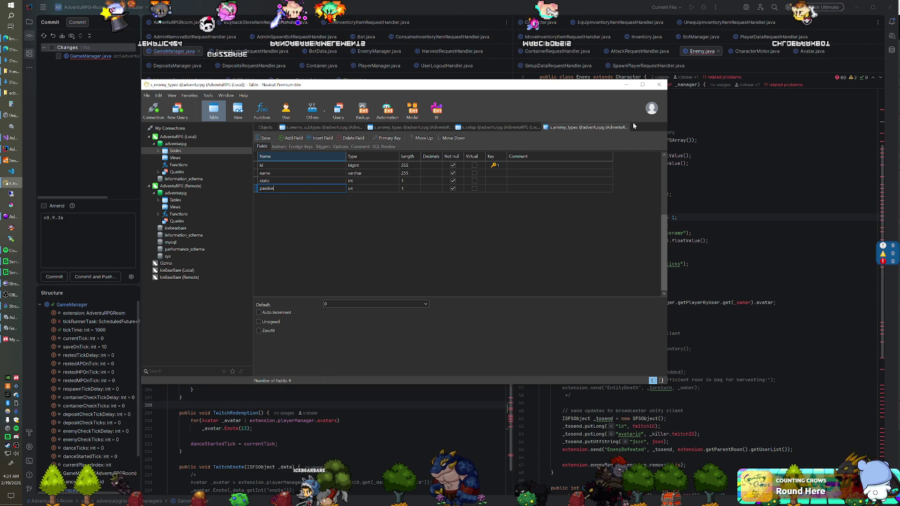
pyautogui.click(626, 127)
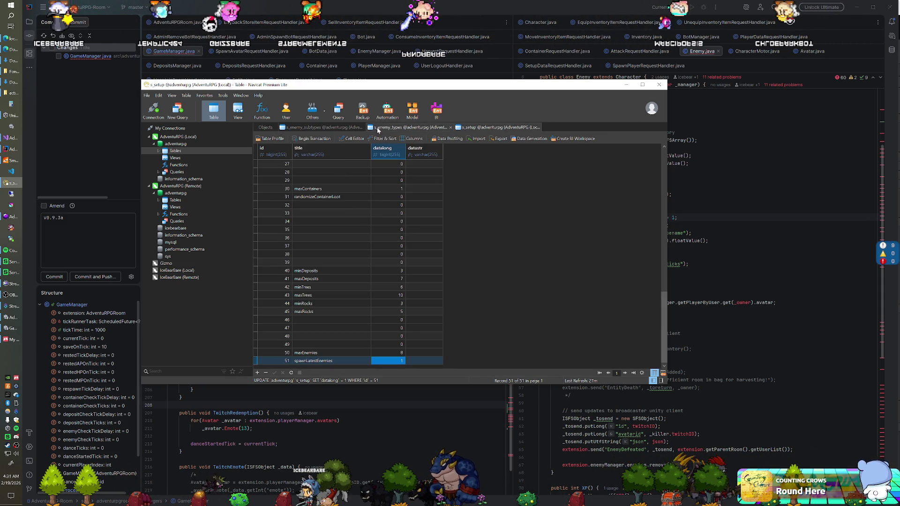
# View the s_enemy_types rows with the new passive column
pyautogui.click(349, 131)
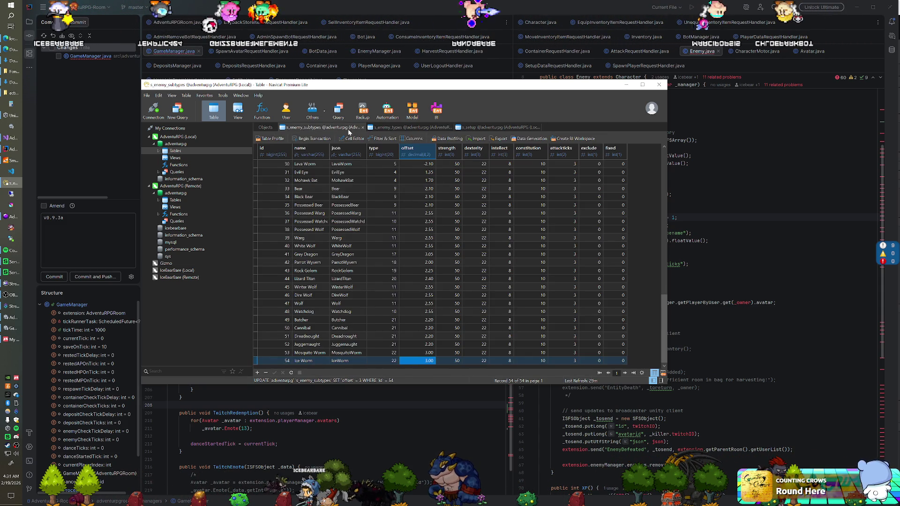
pyautogui.click(410, 128)
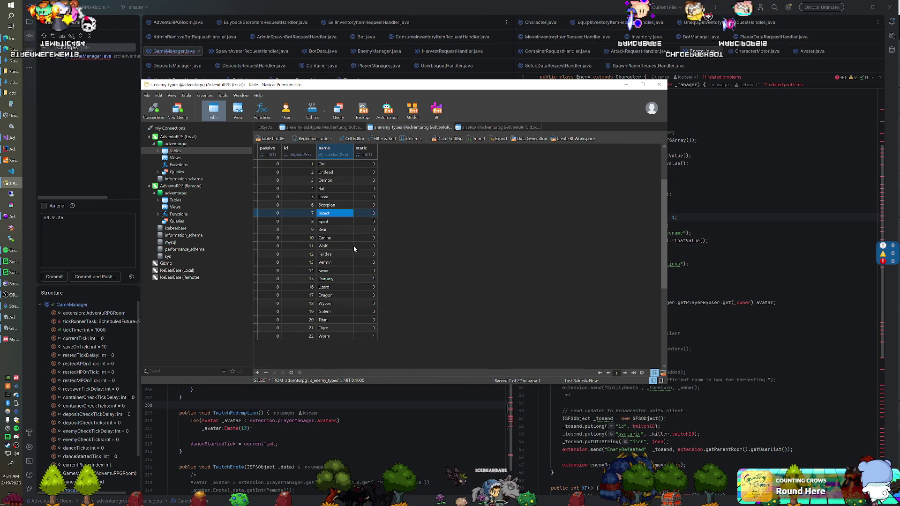
pyautogui.click(268, 413)
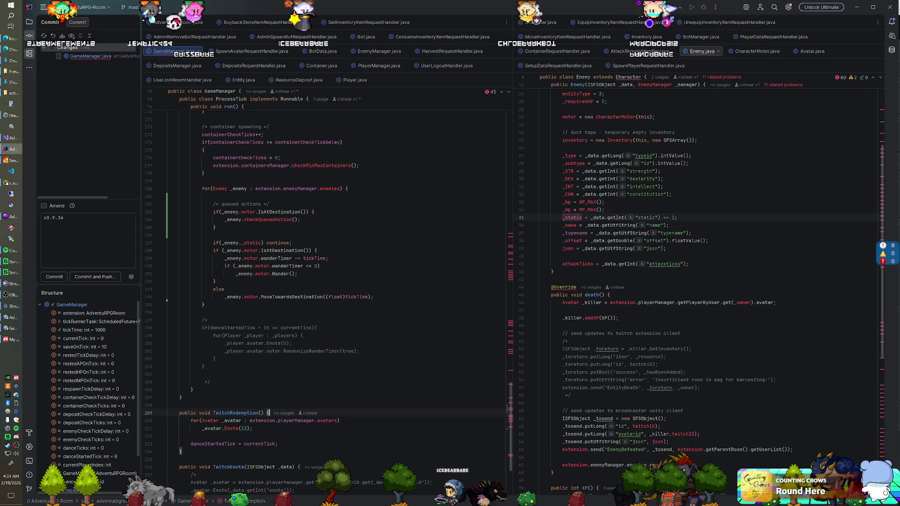
# Negate the enemy loop's static check and move the queued-actions block below the wander logic
pyautogui.press('Return')
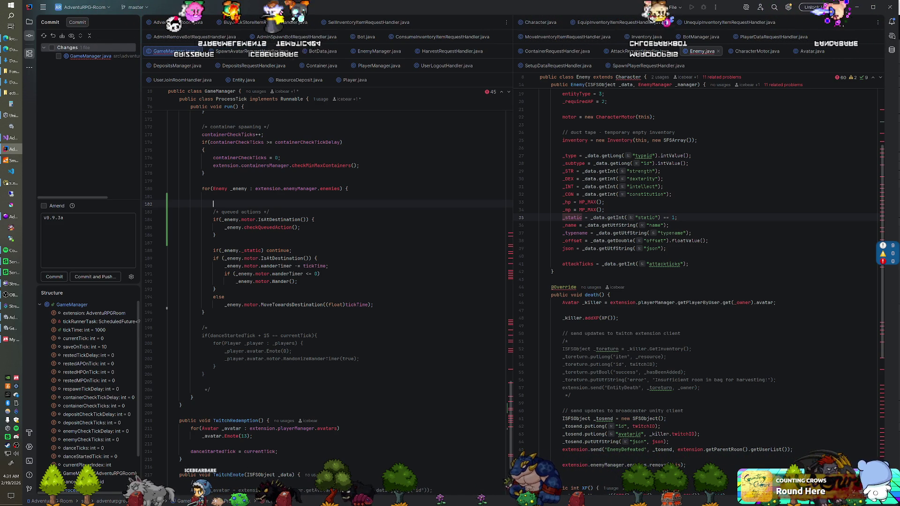
pyautogui.click(261, 250)
pyautogui.click(220, 251)
pyautogui.write('!')
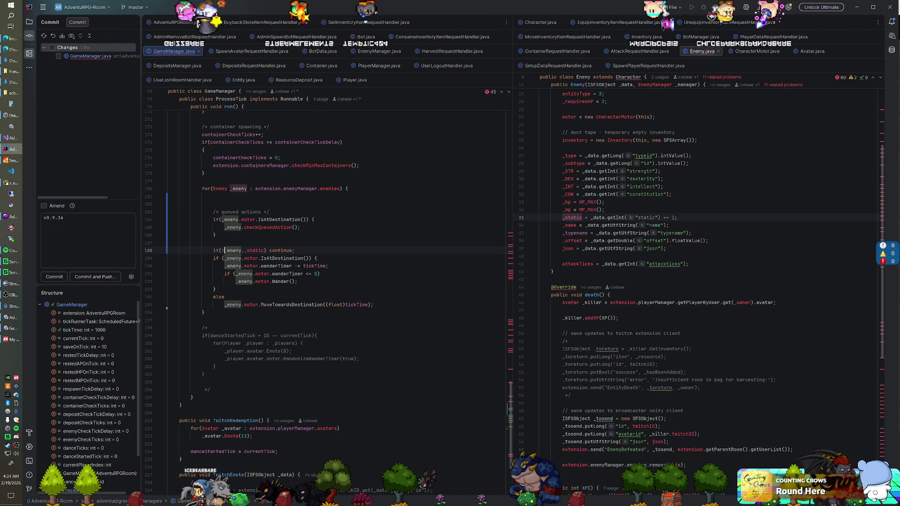
pyautogui.moveTo(216, 235); pyautogui.dragTo(214, 204)
pyautogui.hotkey('ctrl', 'shift', 'Down')
pyautogui.hotkey('ctrl', 'shift', 'Down')
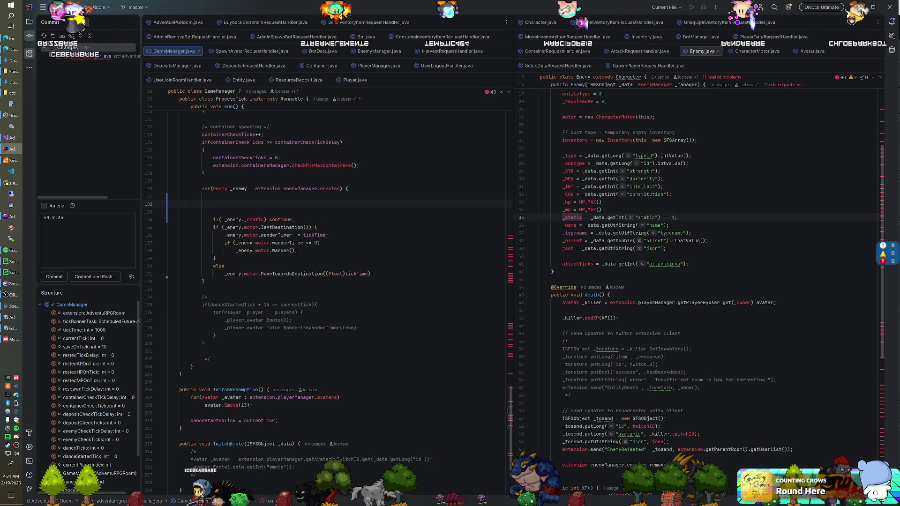
# Replace the static check's continue with a braced block containing the wander and movement code
pyautogui.click(374, 274)
pyautogui.press('Return')
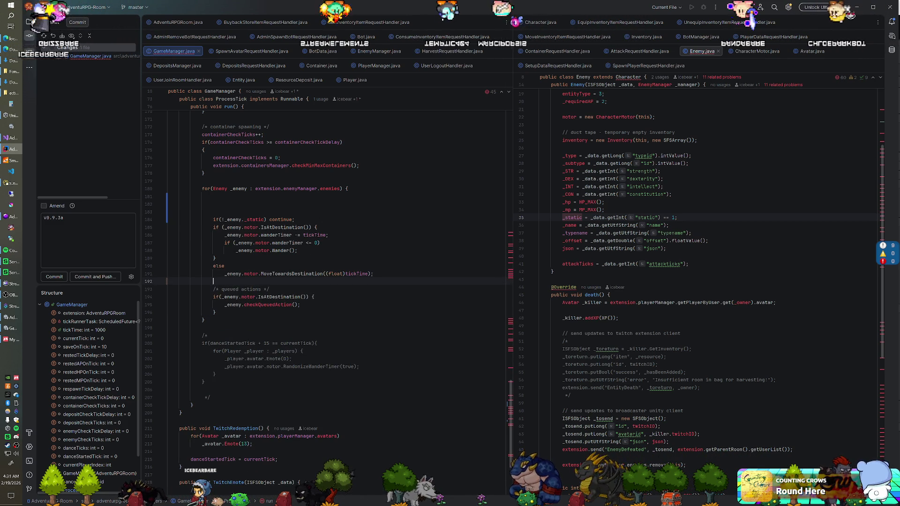
pyautogui.press('BackSpace')
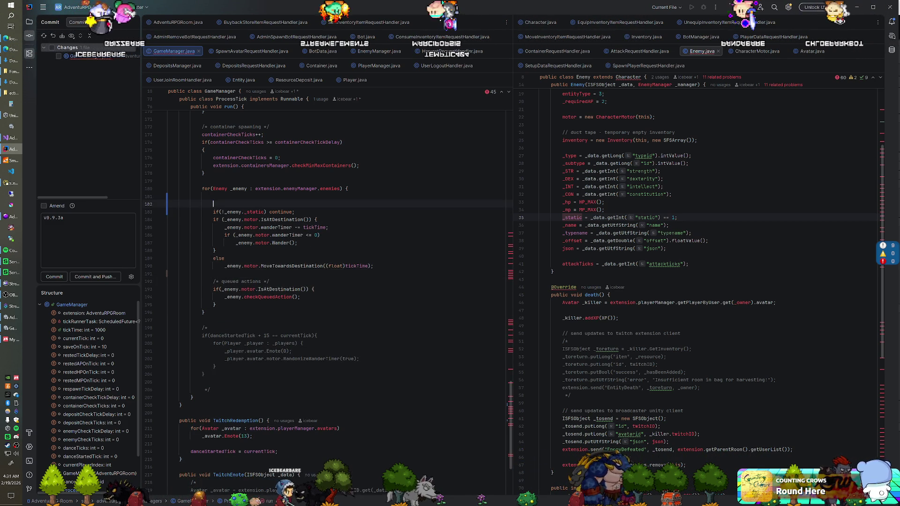
pyautogui.hotkey('shift', 'Down')
pyautogui.press('Delete')
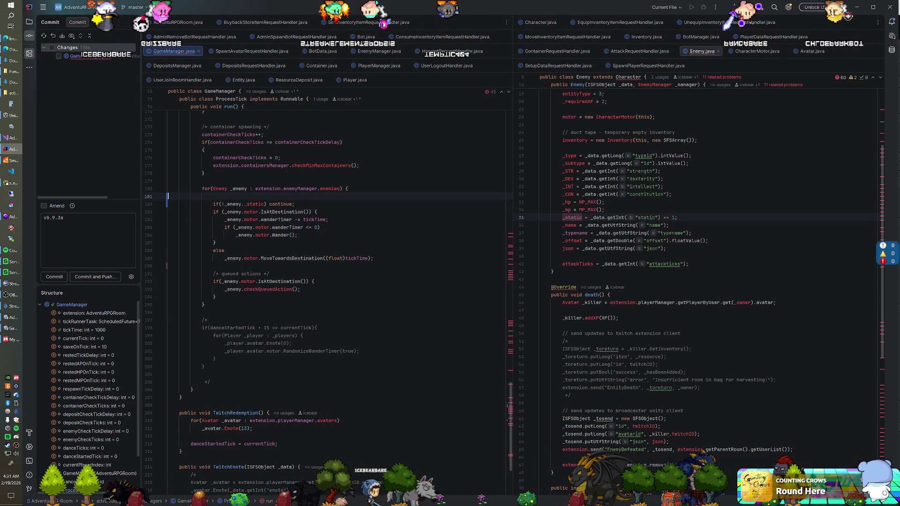
pyautogui.hotkey('shift', 'End')
pyautogui.press('Return')
pyautogui.write('{')
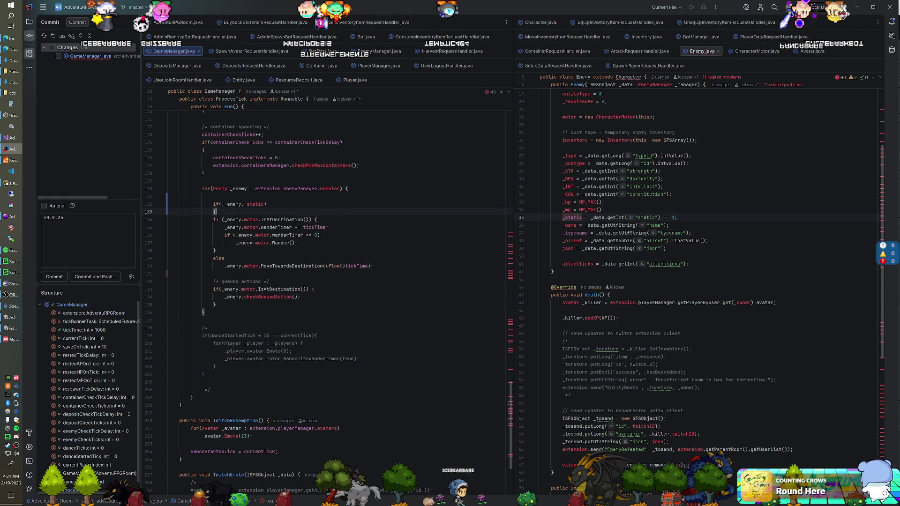
pyautogui.press('Return')
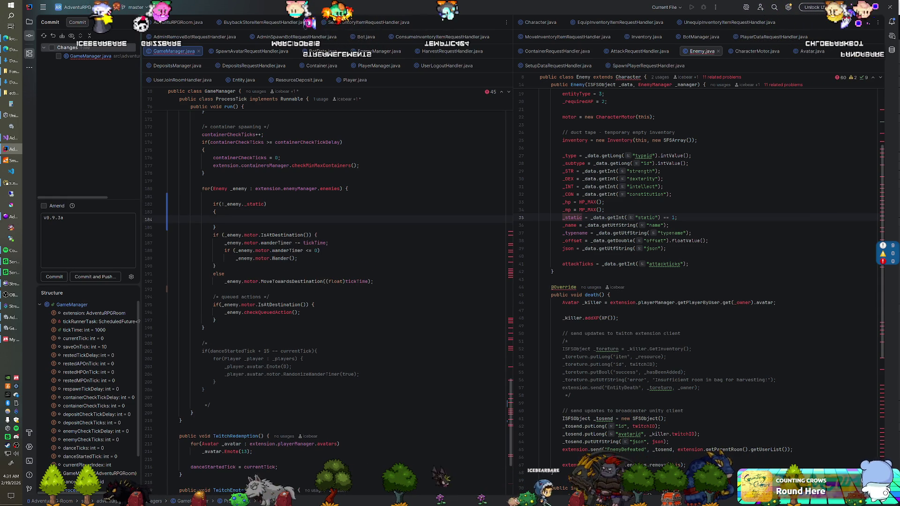
pyautogui.hotkey('shift', 'Up')
pyautogui.hotkey('shift', 'Up')
pyautogui.hotkey('shift', 'Up')
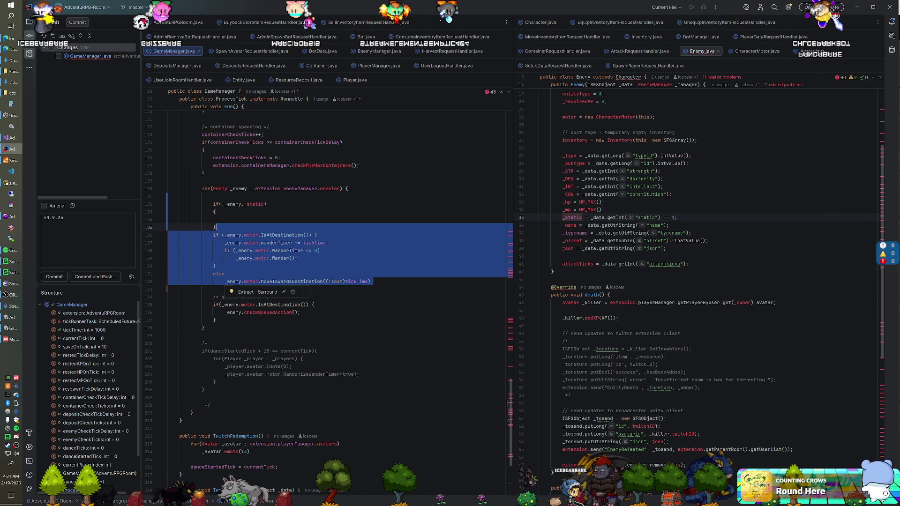
pyautogui.press('Delete')
pyautogui.press('Up')
pyautogui.write('if (_enemy.motor.IsAtDestination()) {     _enemy.motor.wanderTimer -= tickTime;     if (_enemy.motor.wanderTimer <= 0)         _enemy.motor.Wander(); } else     _enemy.motor.MoveTowardsDestination((float)tickTime);')
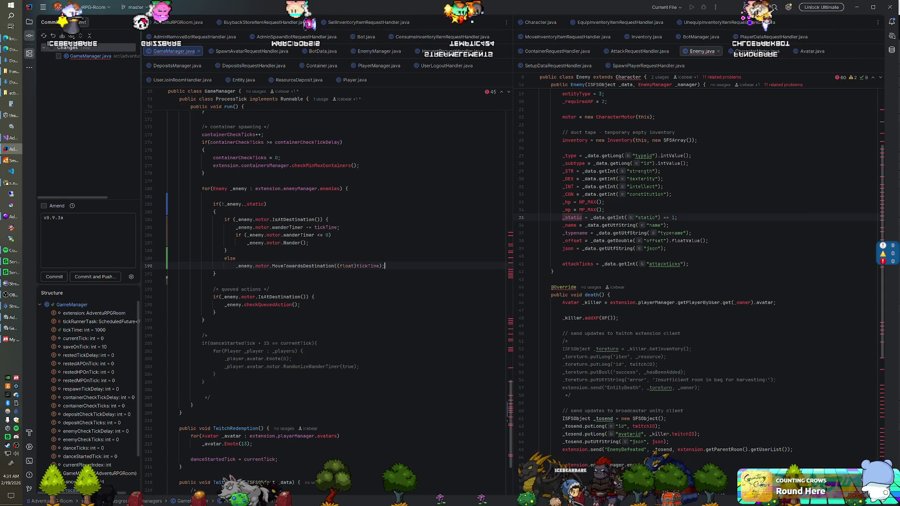
# Prefix the queued-actions condition with '!_enemy._passive &&', fixing the enemy variable name
pyautogui.click(221, 297)
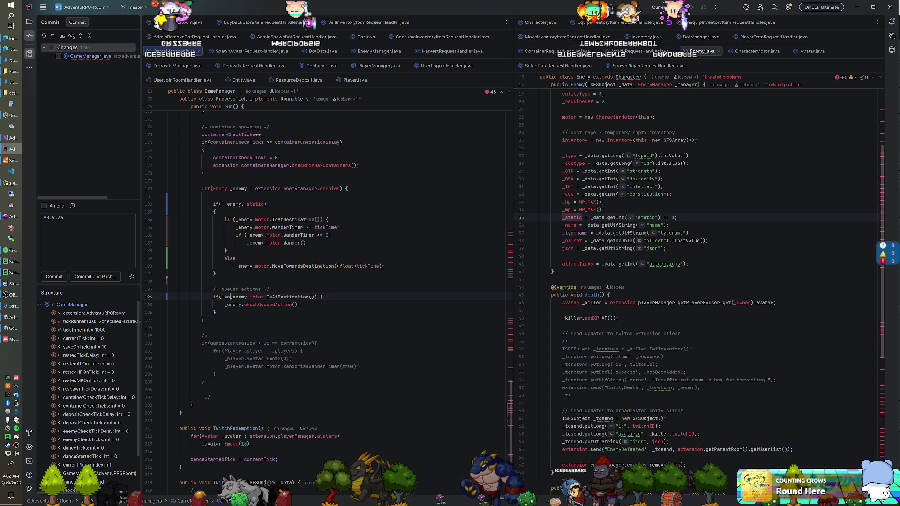
pyautogui.write('!ent')
pyautogui.write('emy.')
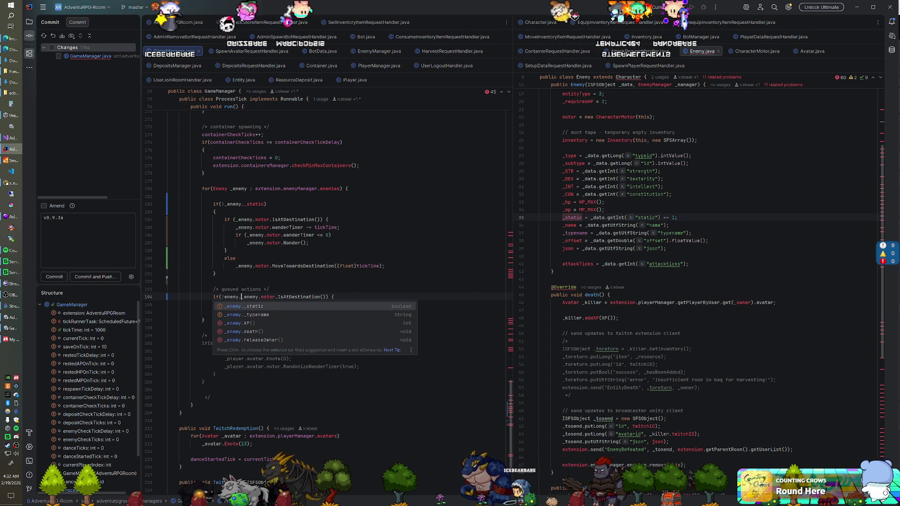
pyautogui.write('_passive')
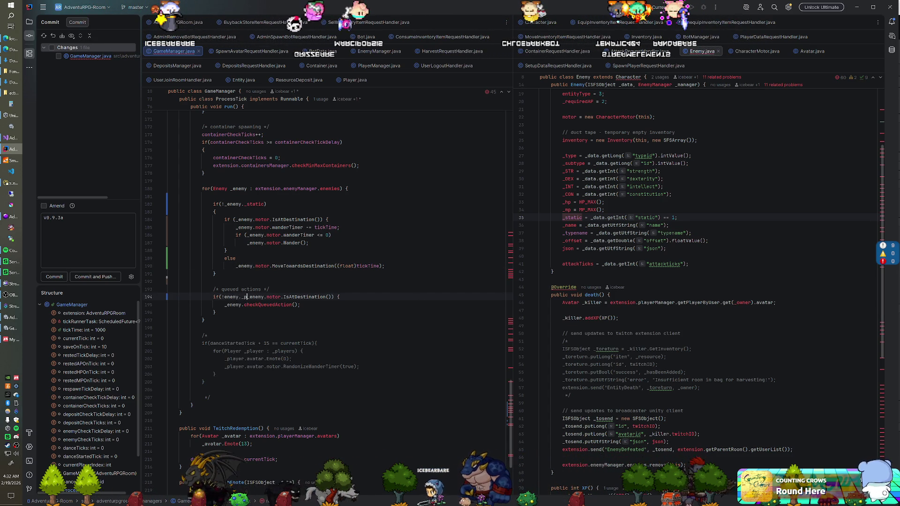
pyautogui.write(' &&')
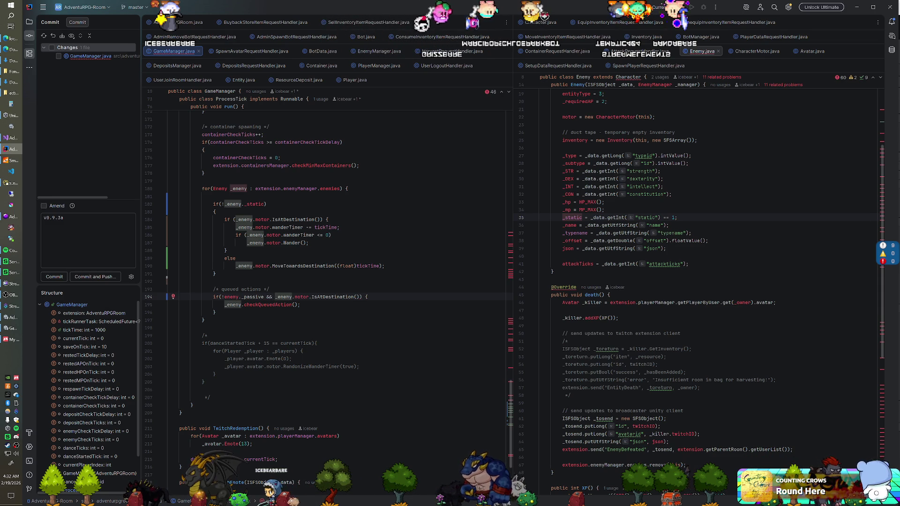
pyautogui.click(331, 297)
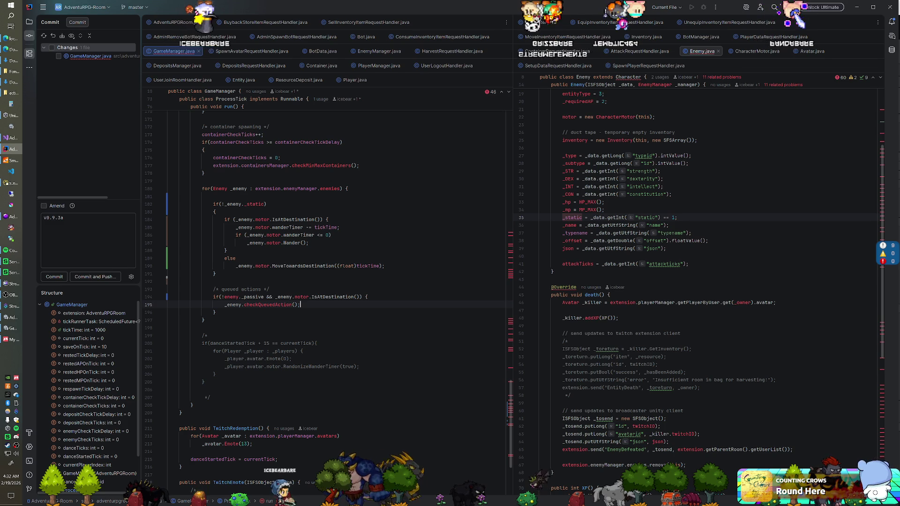
pyautogui.write('_')
pyautogui.press('Escape')
pyautogui.click(384, 266)
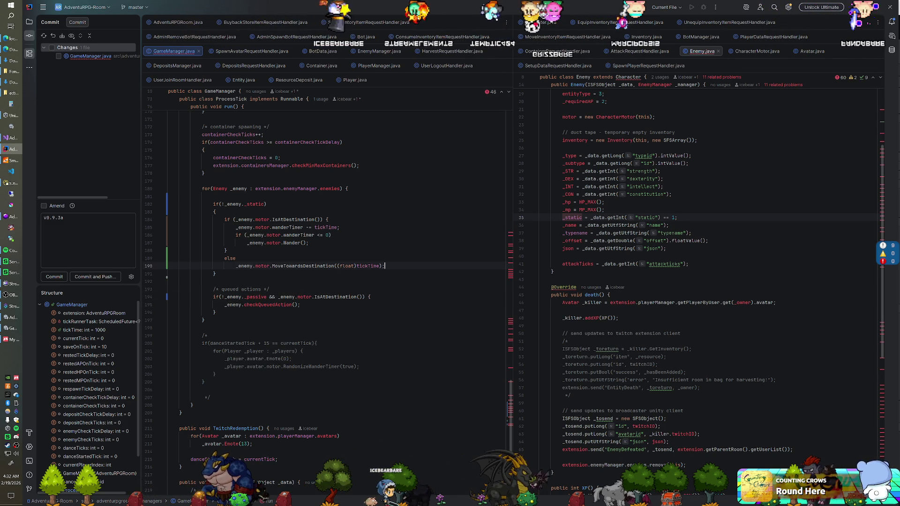
pyautogui.scroll(5, 703, 282)
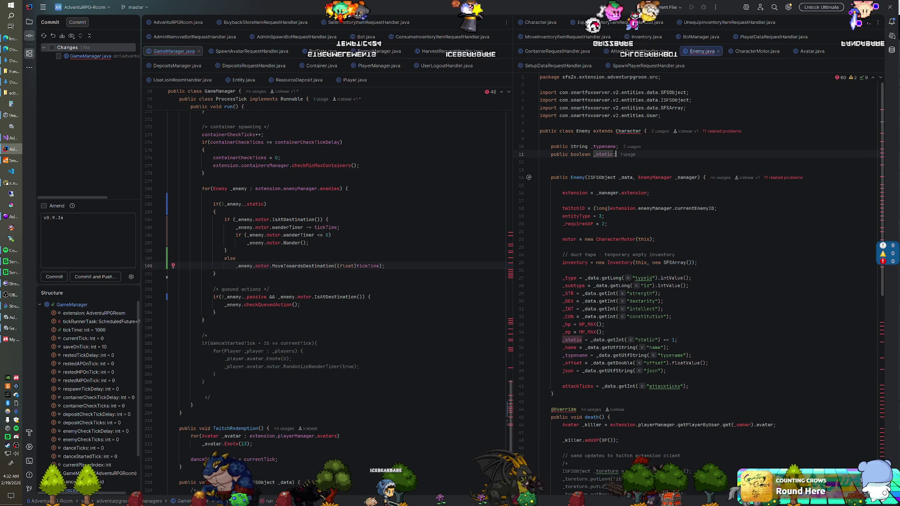
# Declare a 'public boolean _passive;' field below _static in Enemy
pyautogui.click(617, 154)
pyautogui.press('Return')
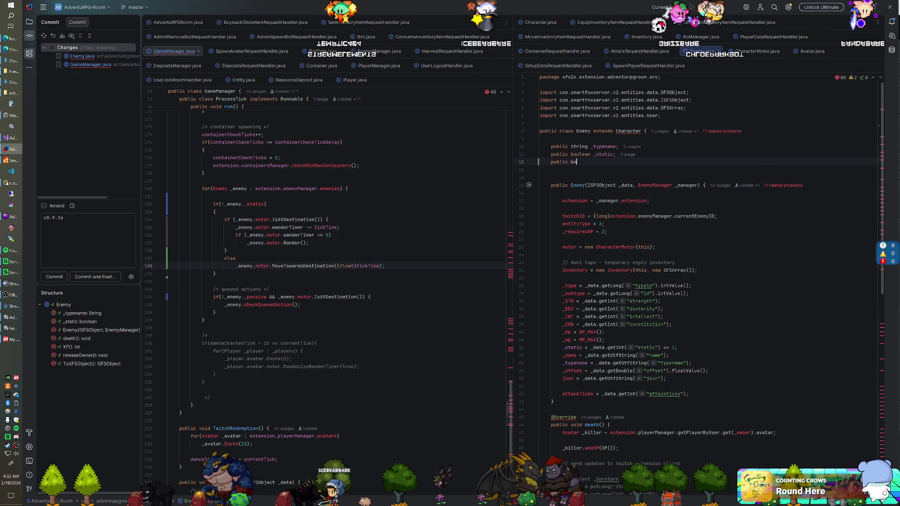
pyautogui.write('public boolean _passive;')
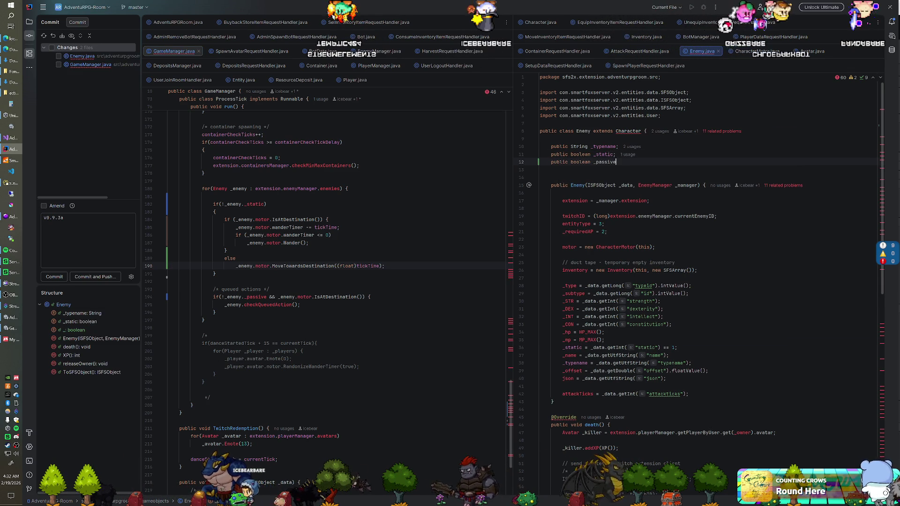
pyautogui.scroll(-15, 703, 263)
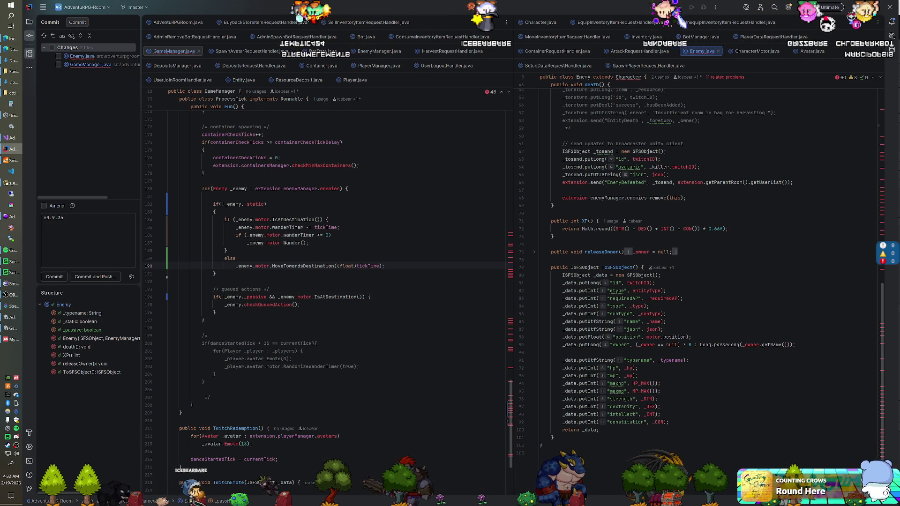
pyautogui.scroll(4, 704, 263)
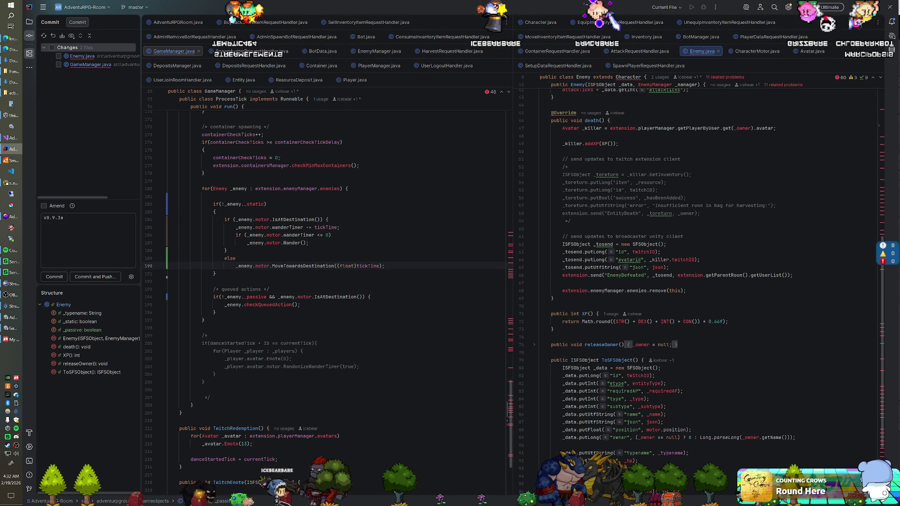
# In the Enemy constructor, add '_passive = _data.getInt("passive") == 1;' after the _static assignment
pyautogui.click(215, 212)
pyautogui.hotkey('ctrl', 'shift', 'f')
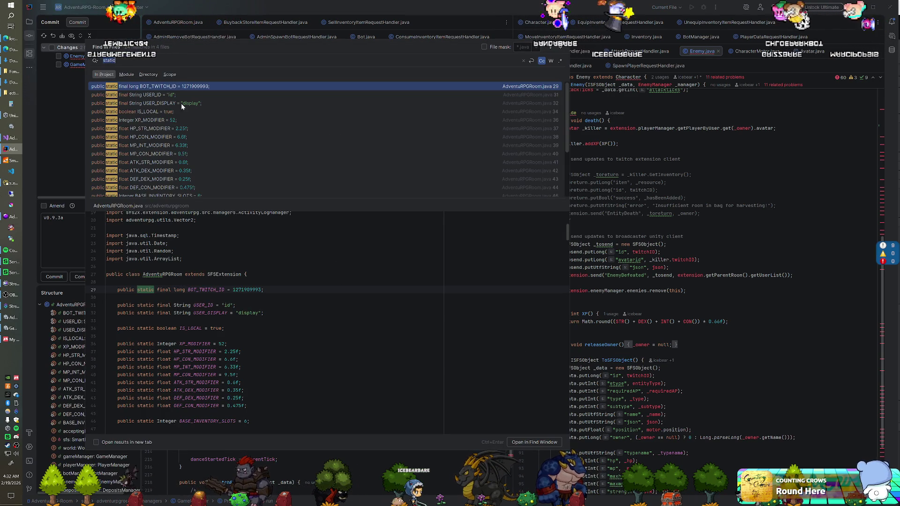
pyautogui.scroll(-3, 175, 118)
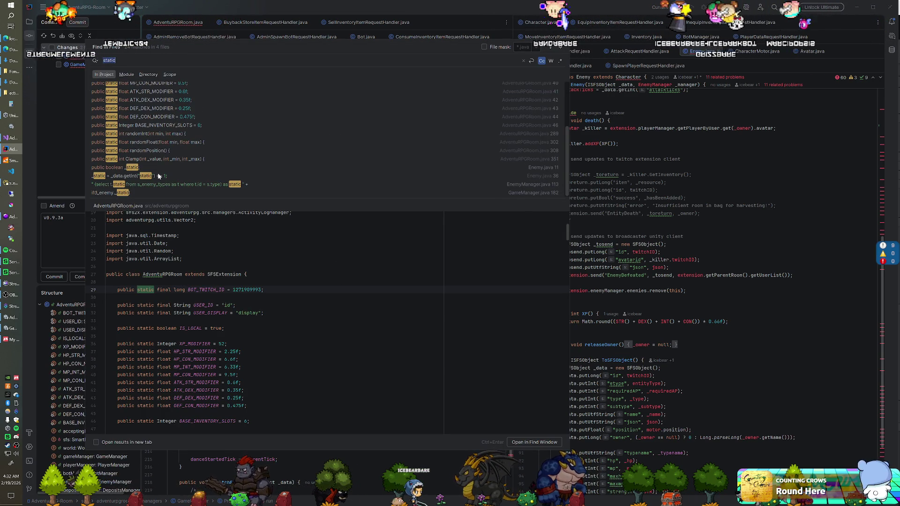
pyautogui.doubleClick(158, 175)
pyautogui.click(678, 228)
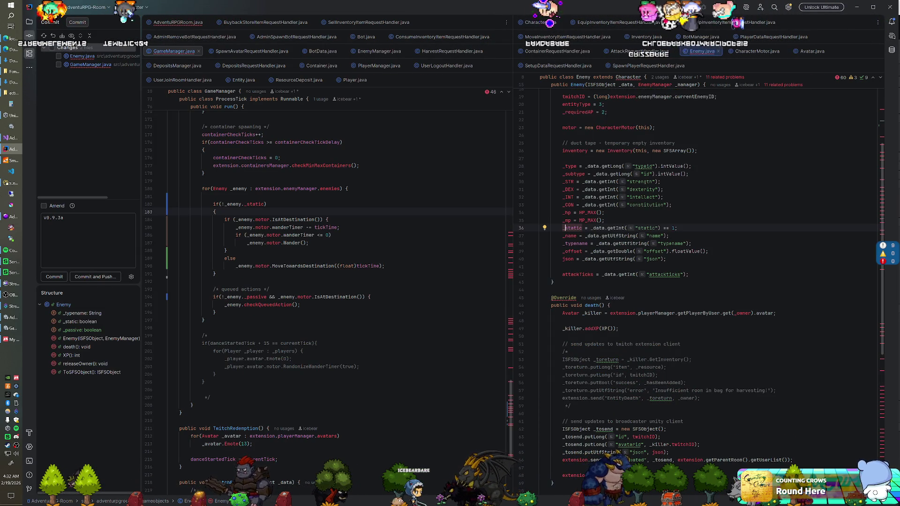
pyautogui.press('Return')
pyautogui.write('_pa')
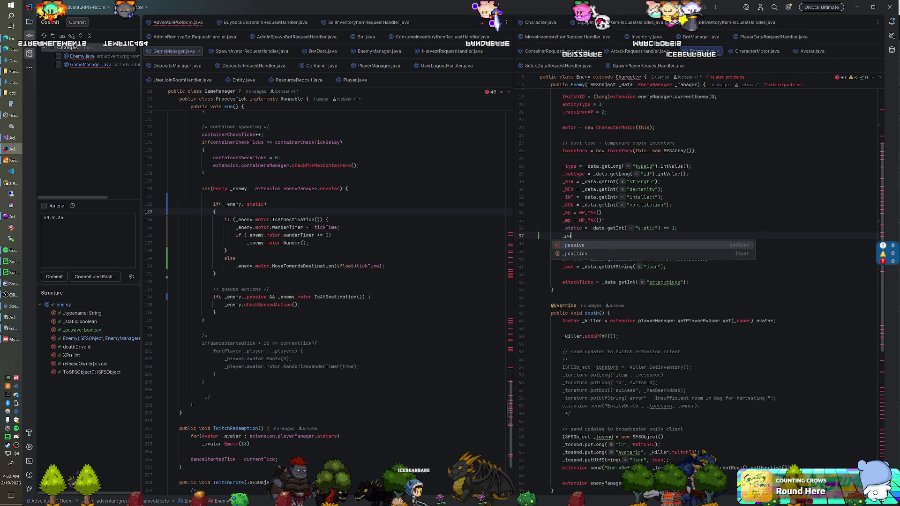
pyautogui.write('ssive = _data.')
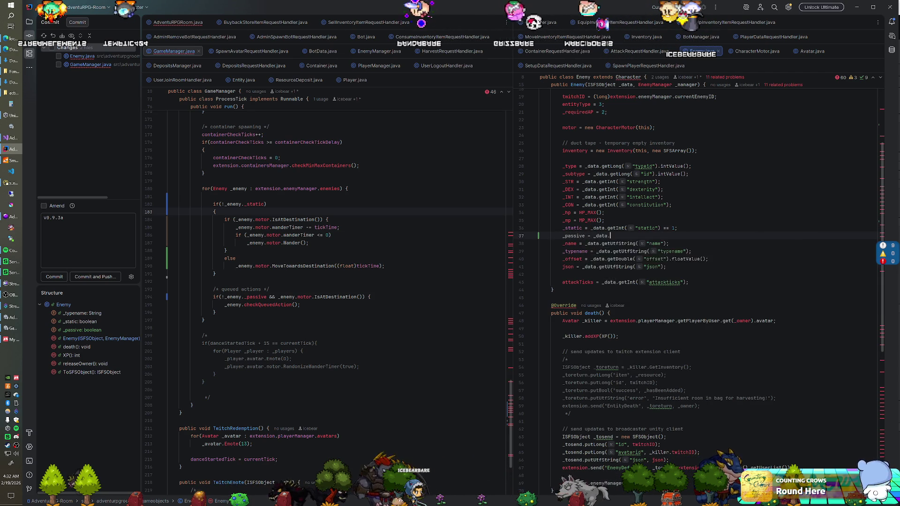
pyautogui.write('getInt("passive") =')
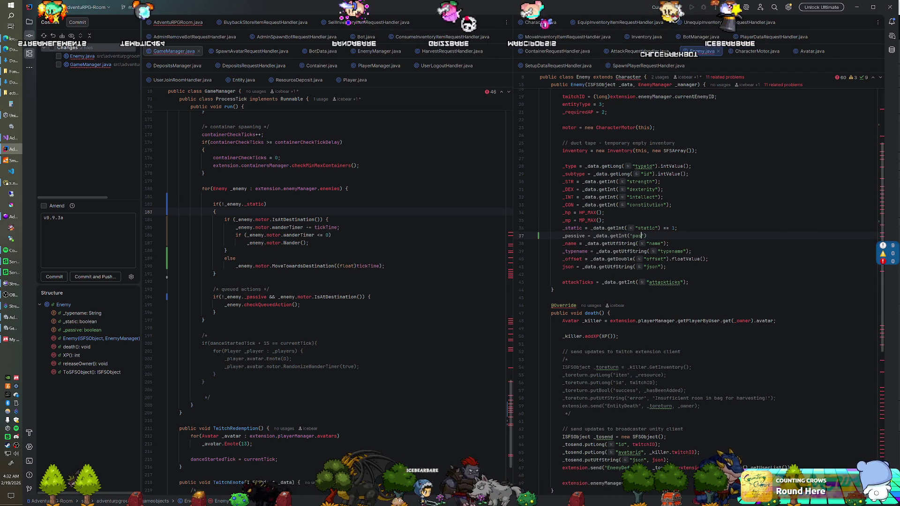
pyautogui.write('= 1;')
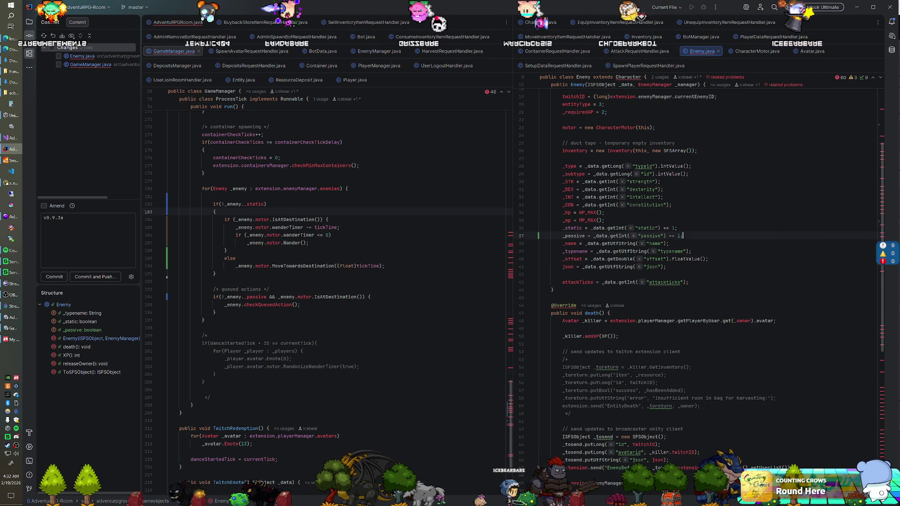
# Search the project for 'static' and open the EnemyManager.java match
pyautogui.hotkey('ctrl', 'shift', 'f')
pyautogui.write('static')
pyautogui.doubleClick(170, 183)
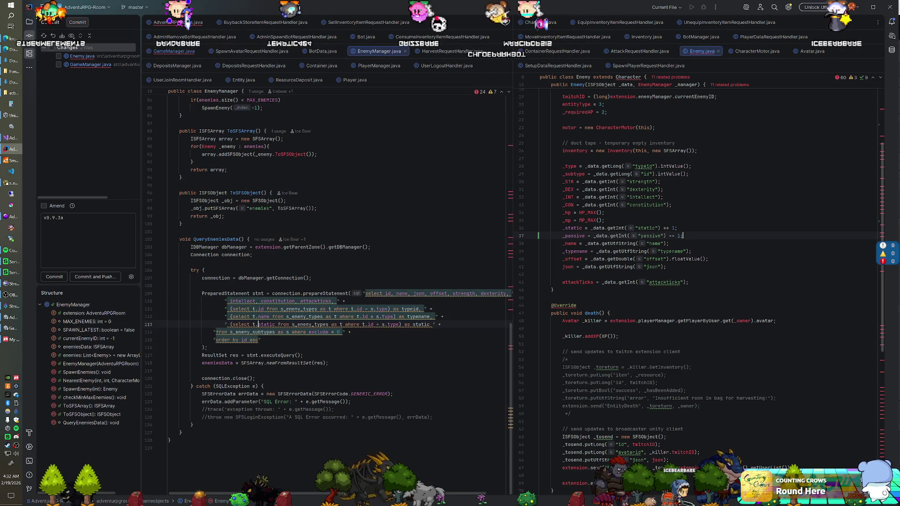
# Duplicate the t.static subquery line and change the copy to select passive
pyautogui.moveTo(441, 325); pyautogui.dragTo(443, 317)
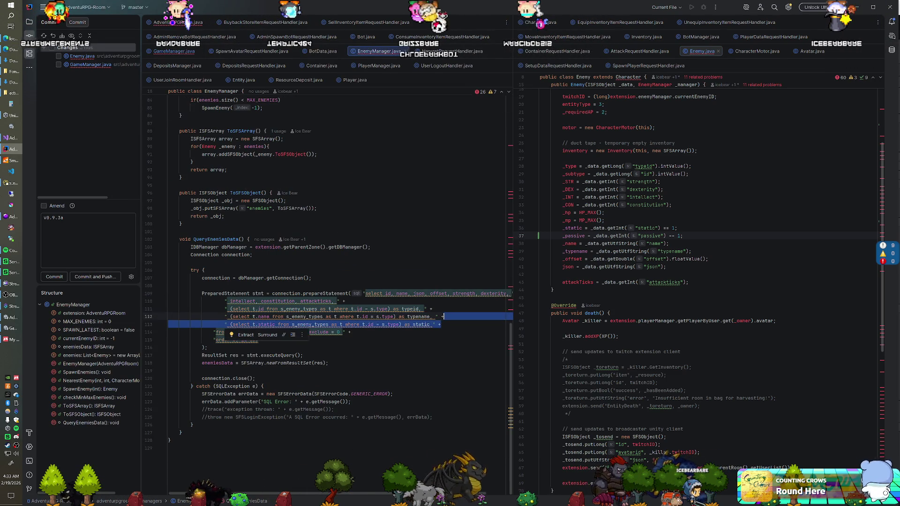
pyautogui.hotkey('ctrl', 'd')
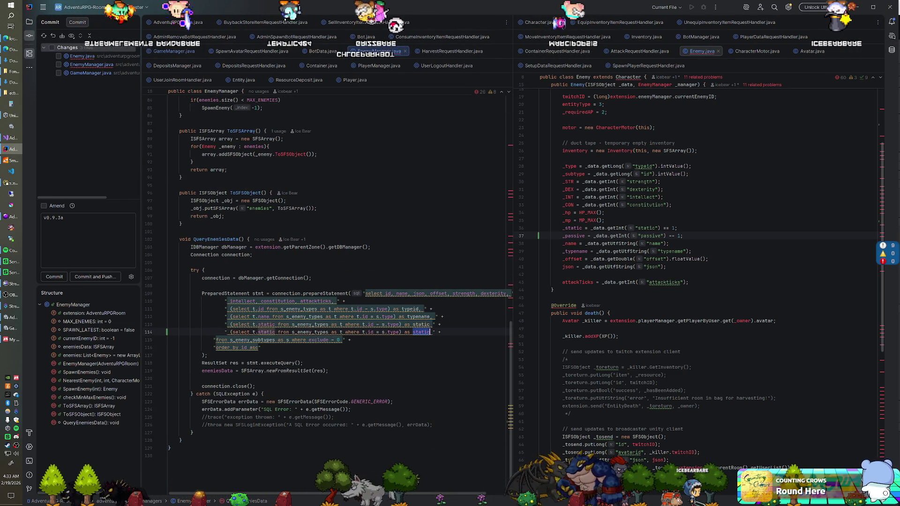
pyautogui.write('passive')
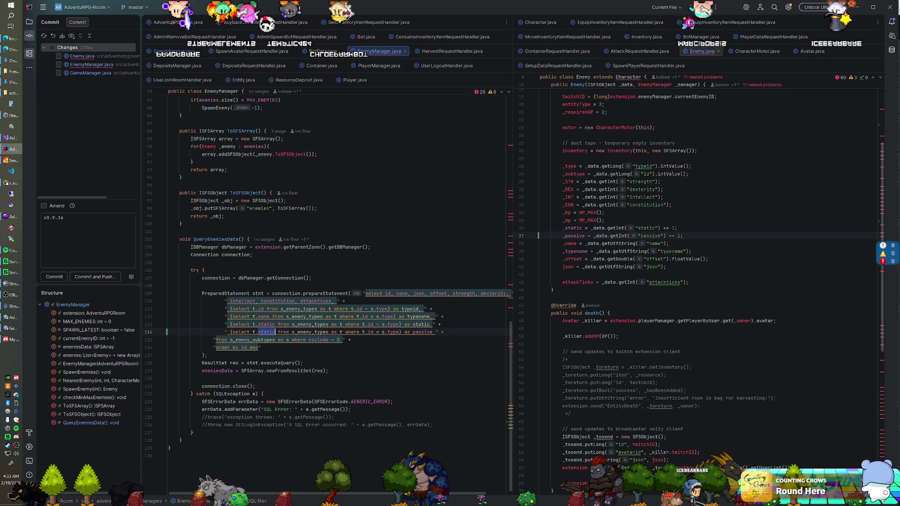
pyautogui.press('Down')
pyautogui.press('Down')
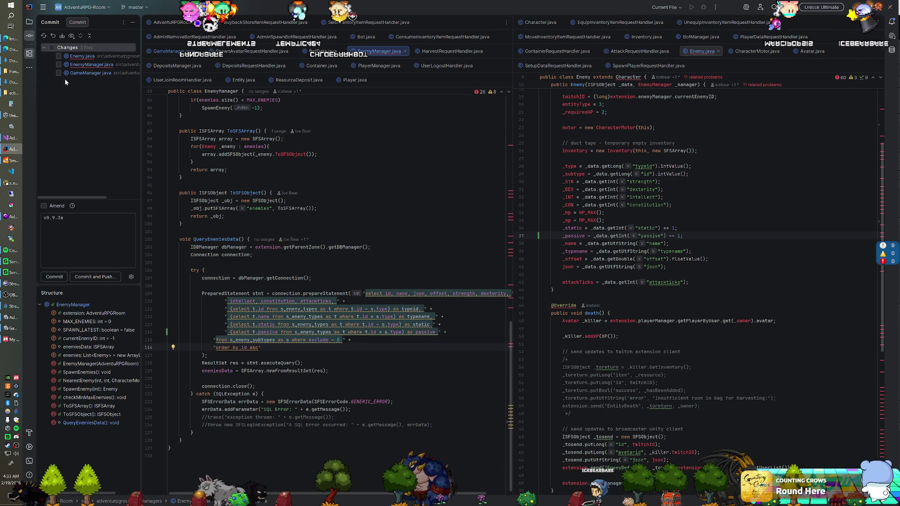
pyautogui.click(29, 22)
# Rebuild the AdventuRPG-Room module and check the Build window output
pyautogui.rightClick(60, 38)
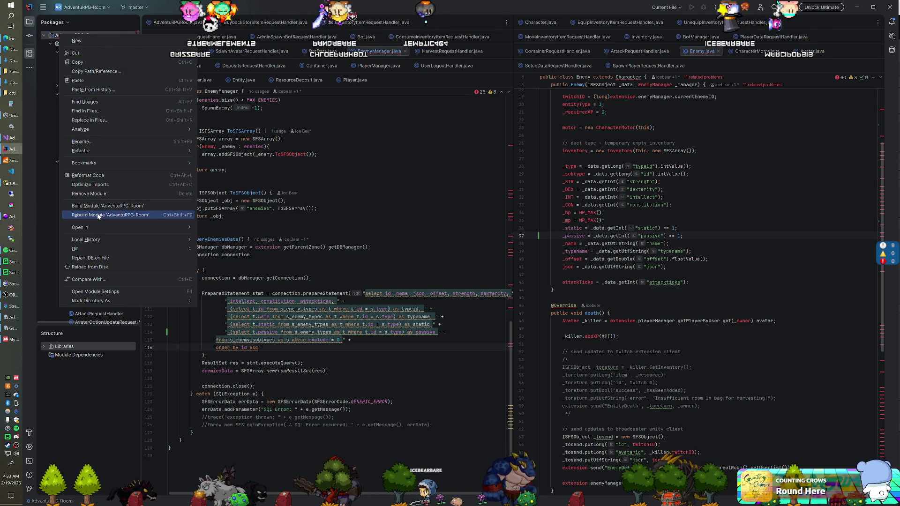
pyautogui.click(98, 216)
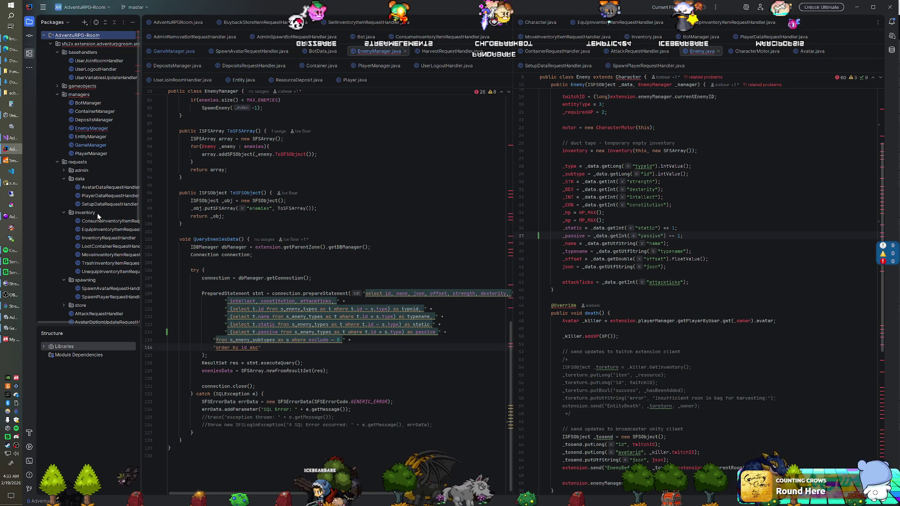
pyautogui.click(14, 163)
pyautogui.click(14, 160)
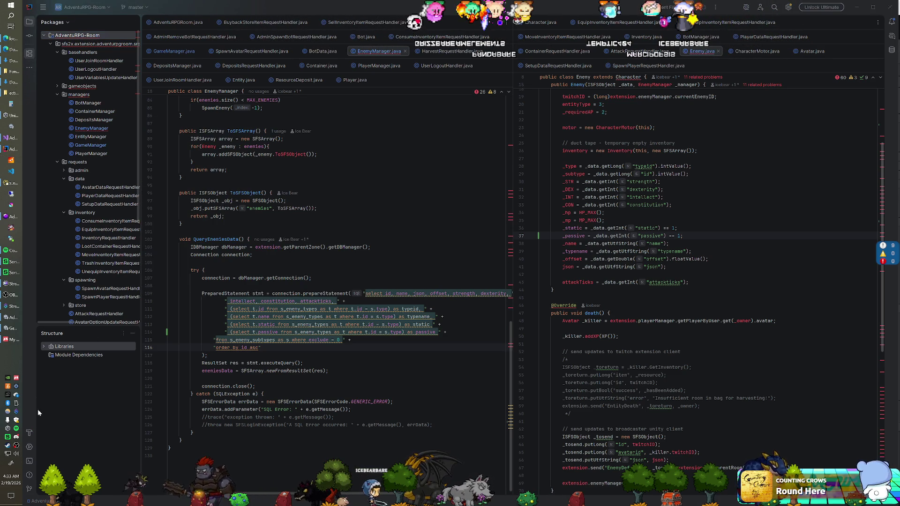
pyautogui.click(29, 433)
pyautogui.click(28, 434)
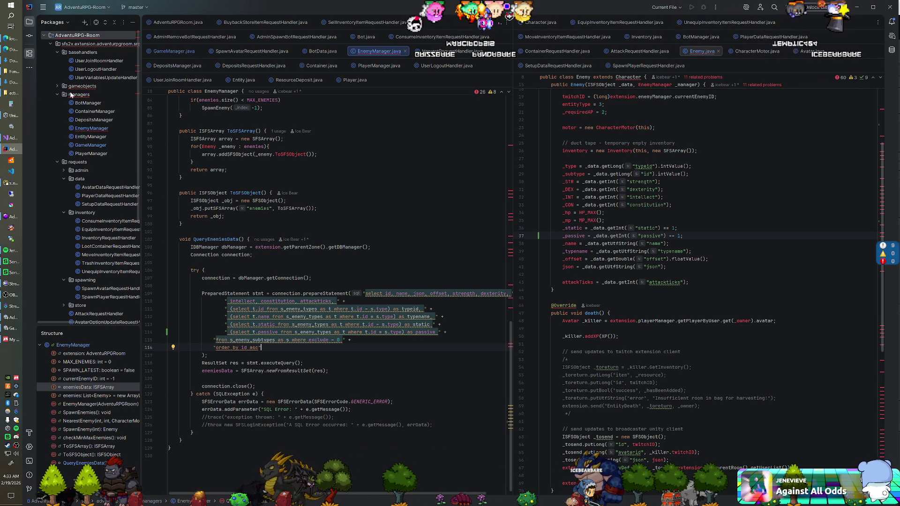
pyautogui.click(191, 162)
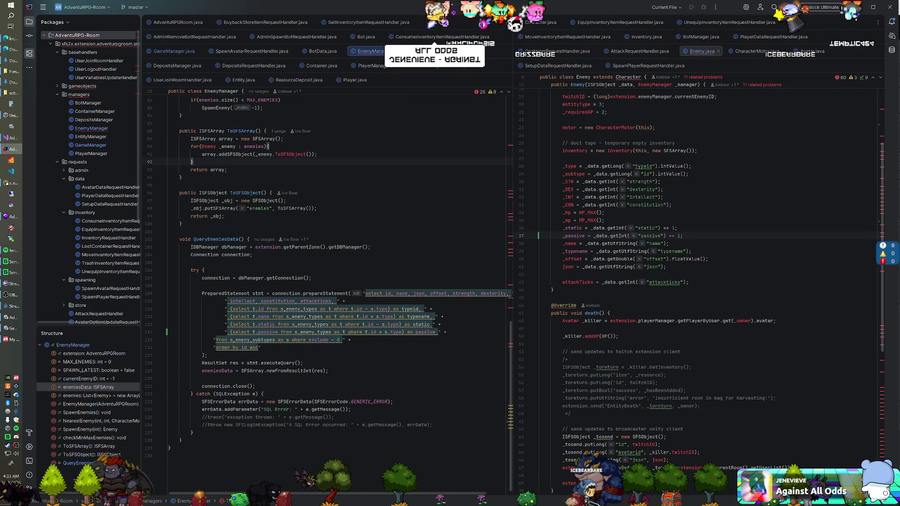
pyautogui.press('super')
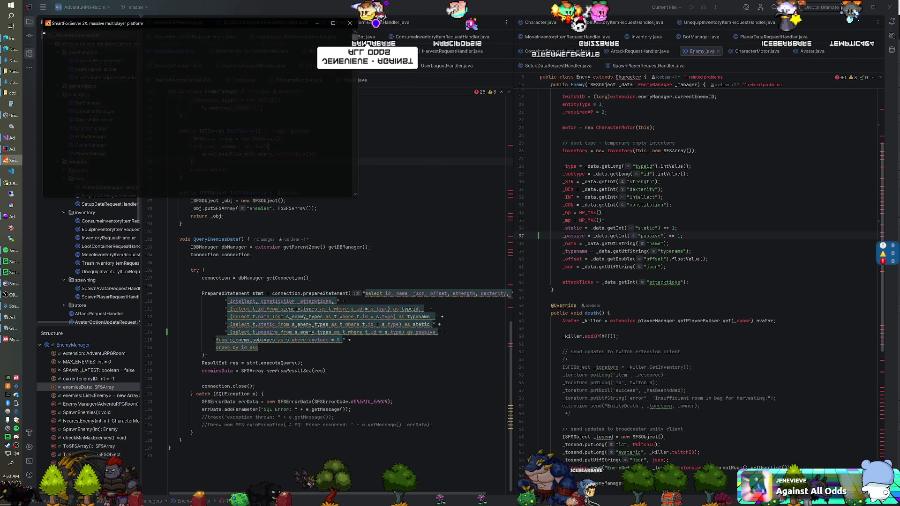
# Relaunch the SmartFoxServer 2X server and put Unity into Play mode
pyautogui.press('Escape')
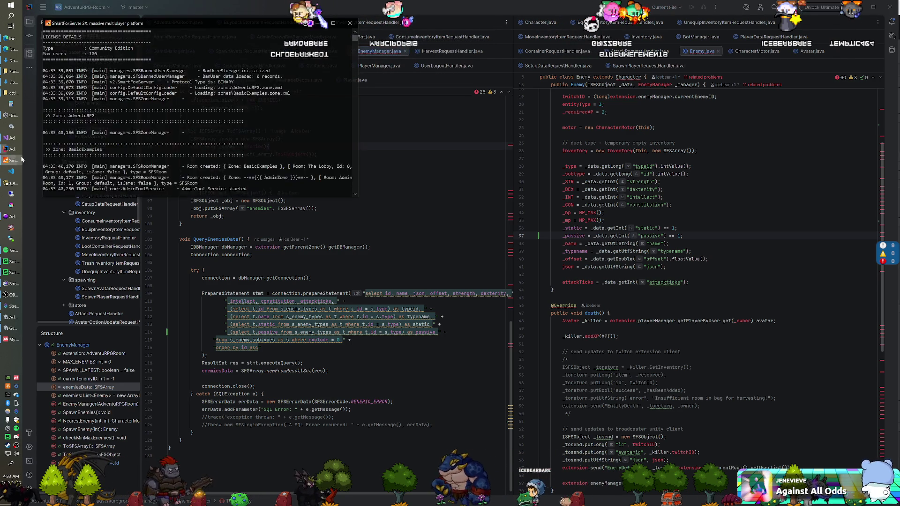
pyautogui.hotkey('alt', 'Tab')
pyautogui.hotkey('ctrl', 'p')
pyautogui.hotkey('alt', 'Tab')
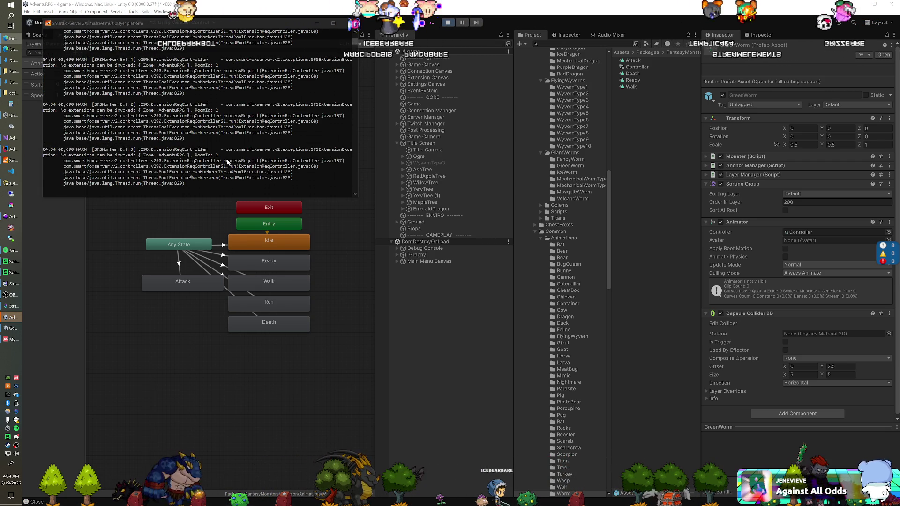
# Read the EnemyManager.SpawnEnemies NullPointerException in the server console, stop playing, and return to IntelliJ
pyautogui.click(449, 23)
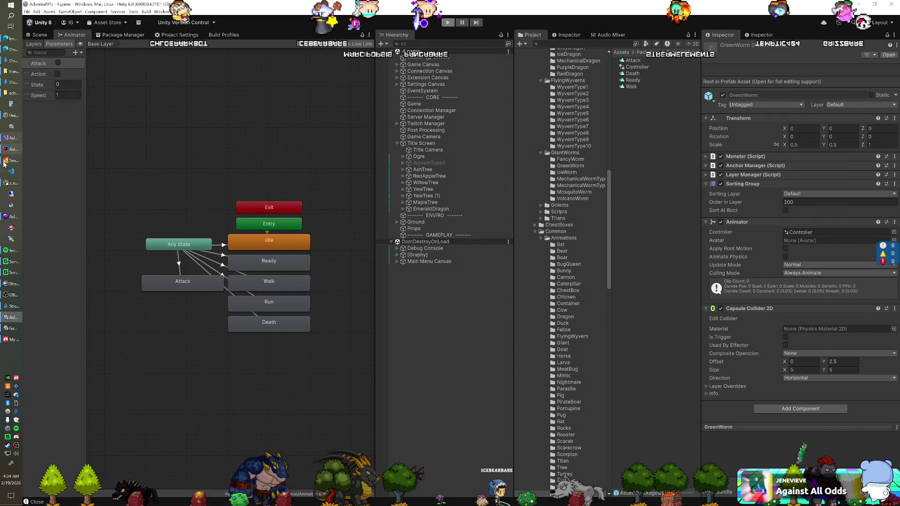
pyautogui.click(366, 75)
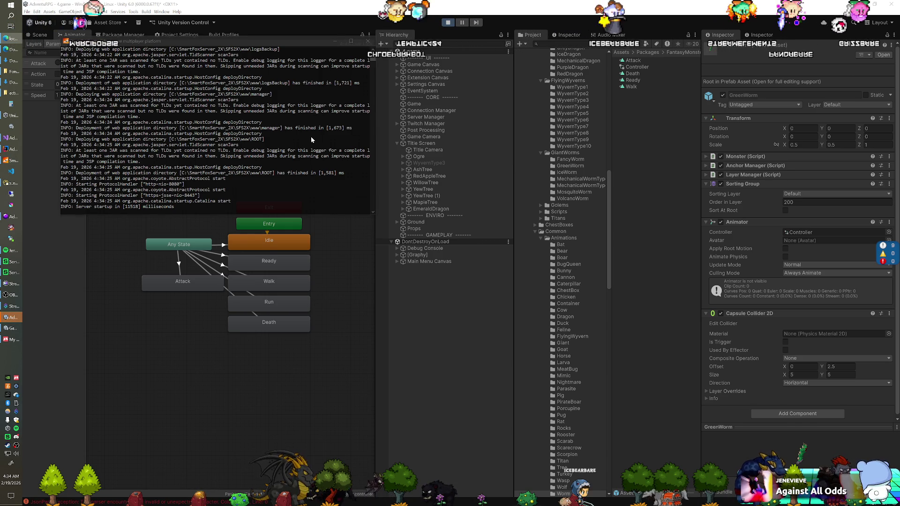
pyautogui.click(232, 115)
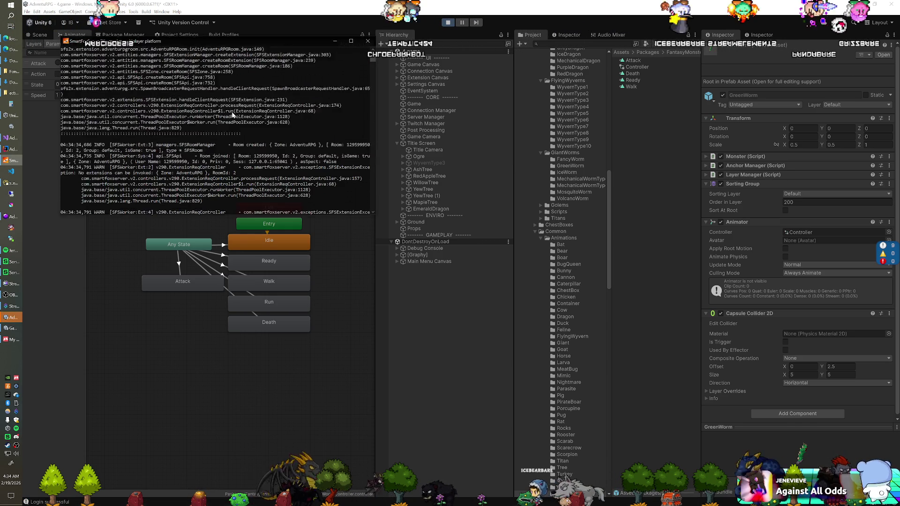
pyautogui.scroll(4, 232, 114)
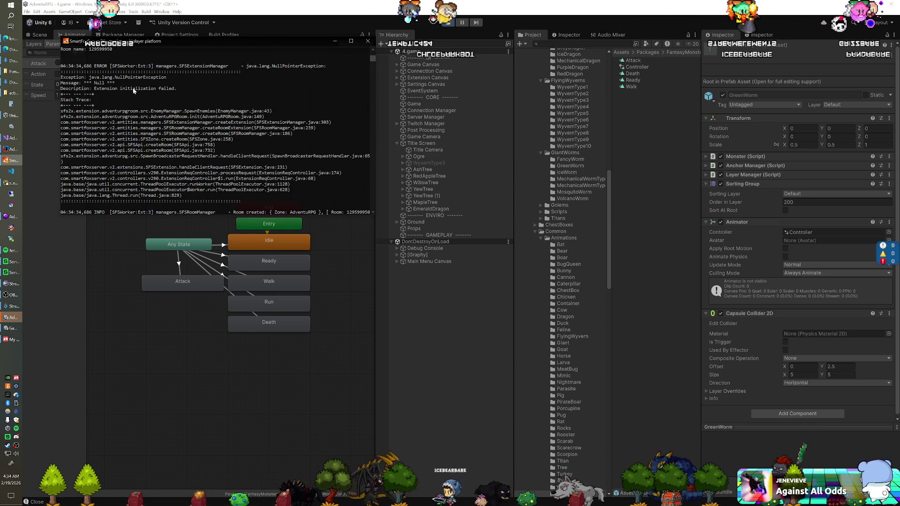
pyautogui.scroll(2, 134, 90)
pyautogui.scroll(-2, 242, 105)
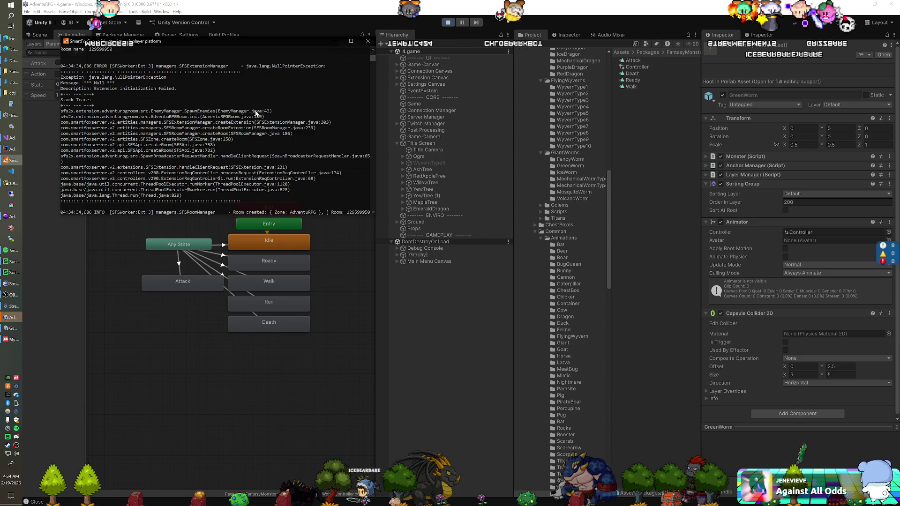
pyautogui.click(443, 23)
pyautogui.click(9, 149)
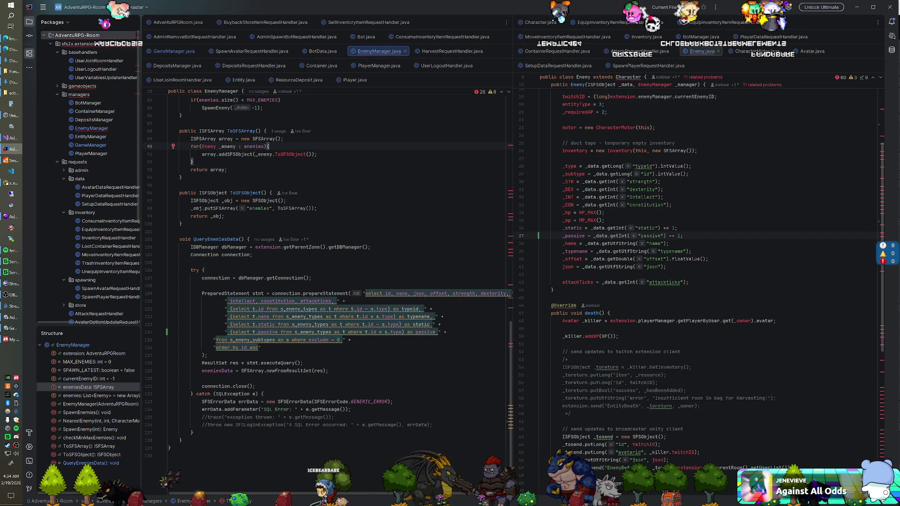
pyautogui.scroll(9, 328, 281)
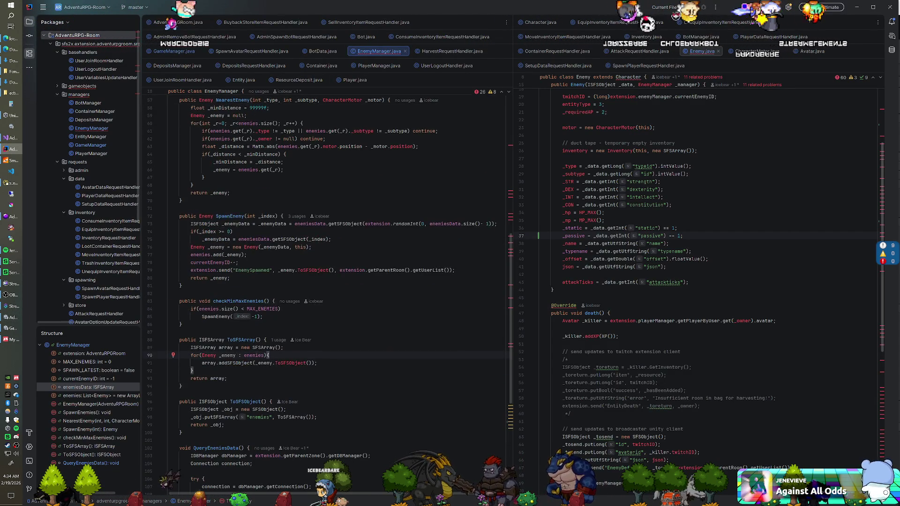
pyautogui.scroll(6, 329, 282)
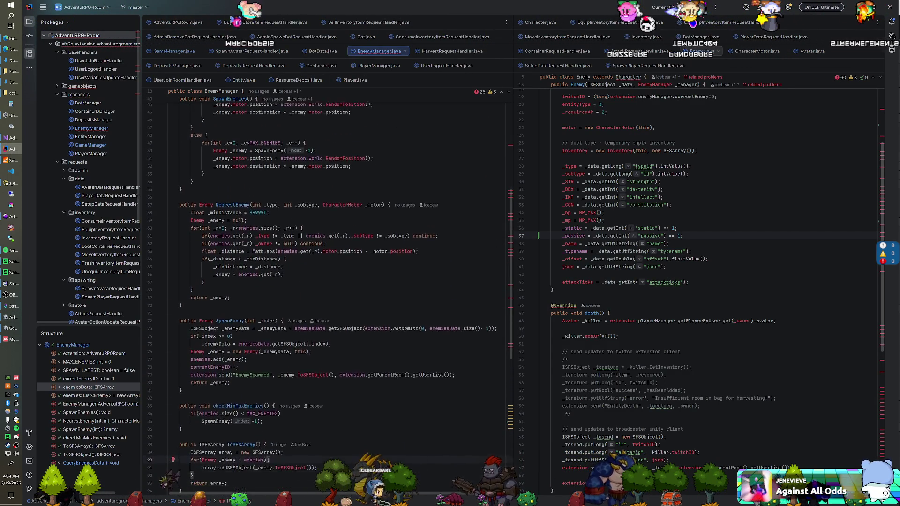
pyautogui.scroll(2, 328, 281)
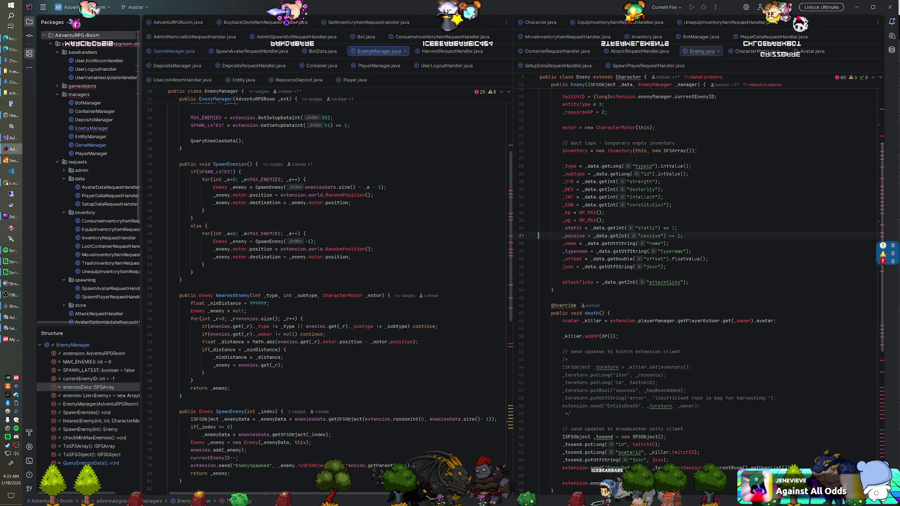
pyautogui.click(21, 187)
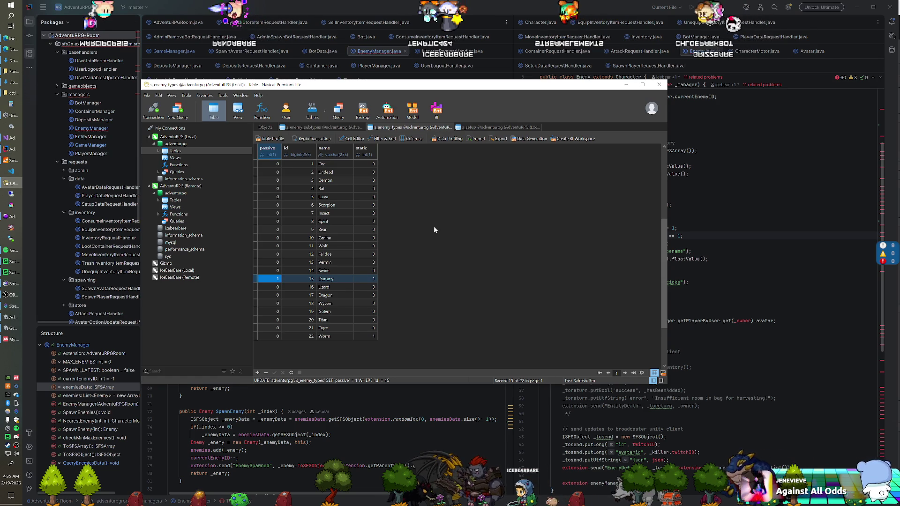
pyautogui.click(14, 149)
pyautogui.scroll(-8, 328, 282)
pyautogui.scroll(-10, 328, 282)
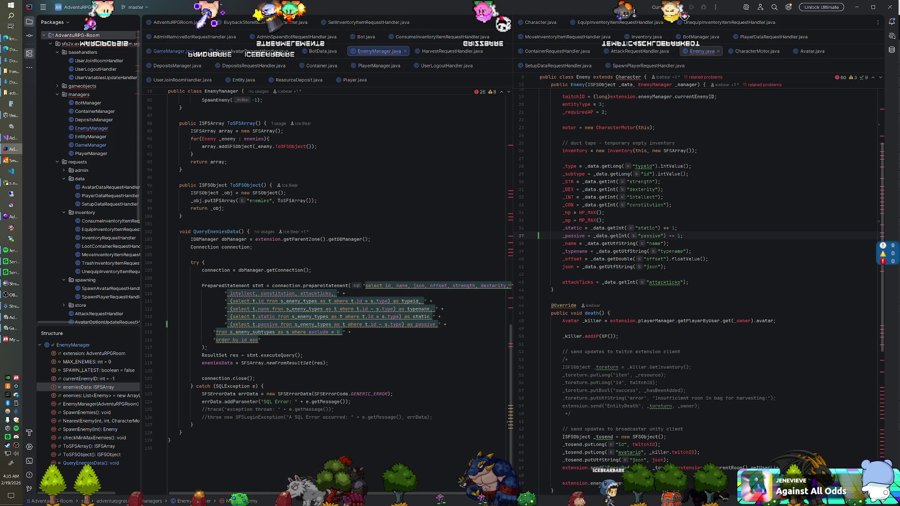
# Check the query in QueryEnemiesData, then relaunch SmartFoxServer 2X from the taskbar
pyautogui.click(430, 316)
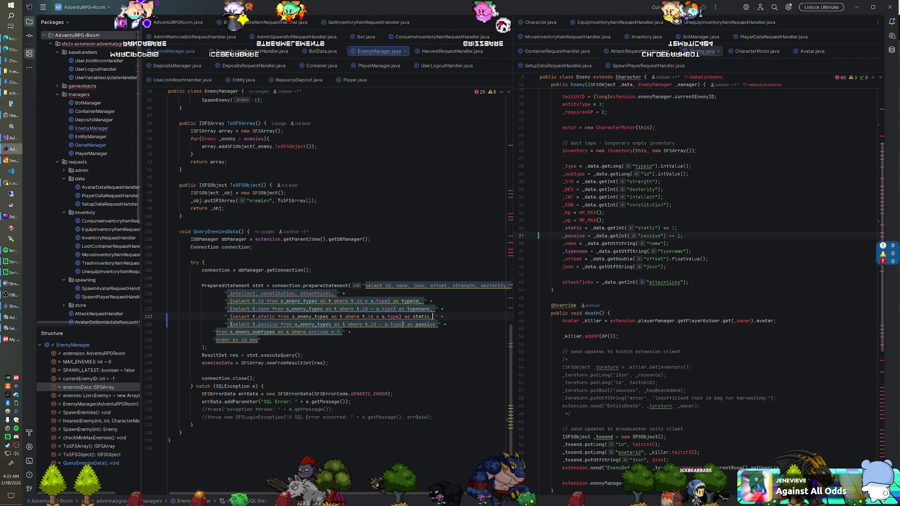
pyautogui.write(',')
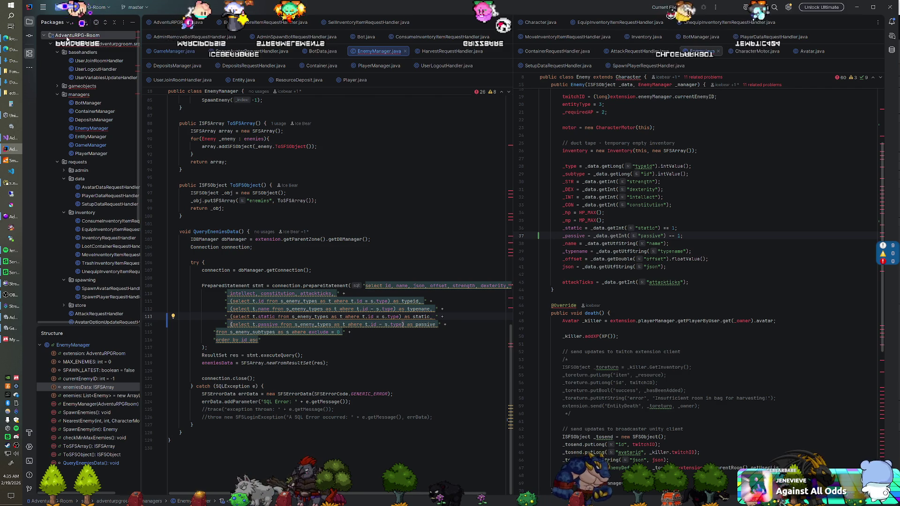
pyautogui.rightClick(69, 36)
pyautogui.press('Escape')
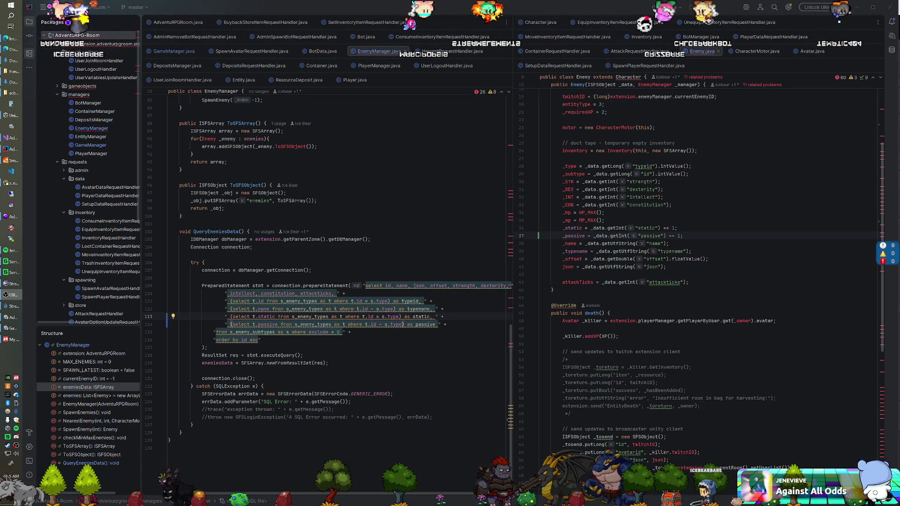
pyautogui.click(256, 247)
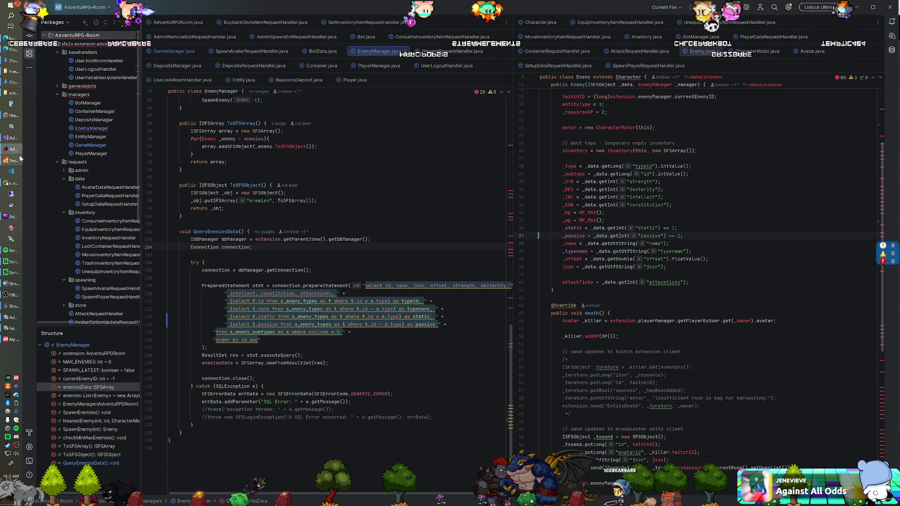
pyautogui.click(21, 158)
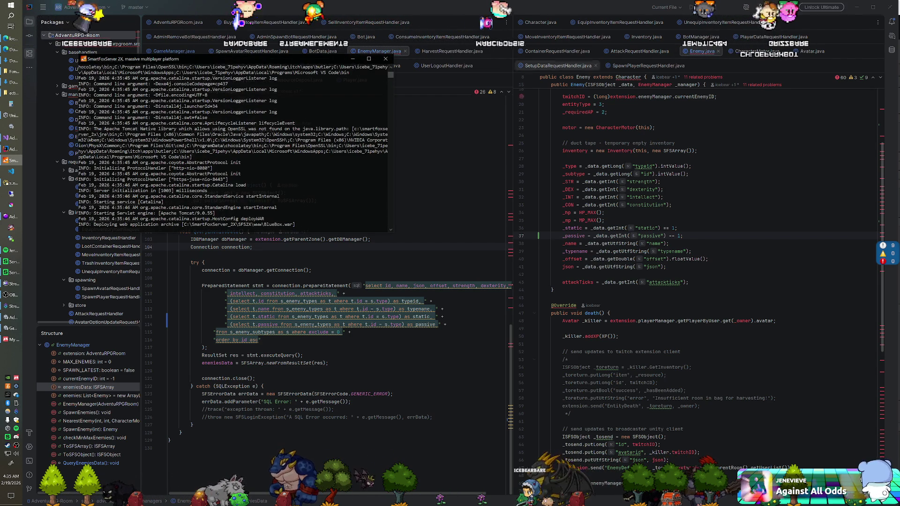
# Once the server finishes starting, switch to Unity and start the game
pyautogui.hotkey('alt', 'Tab')
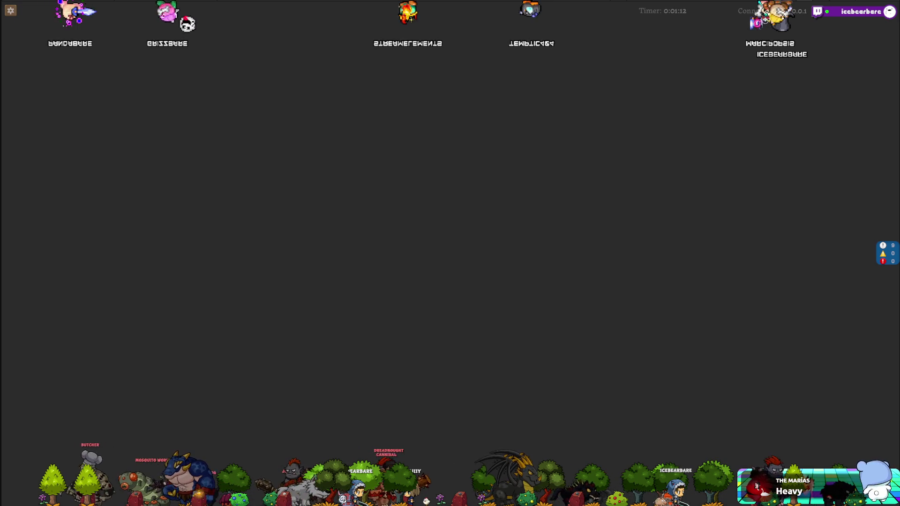
# Set the Game Camera's Camera Mode to Elevated, then bring the Google Fonts page forward
pyautogui.click(433, 377)
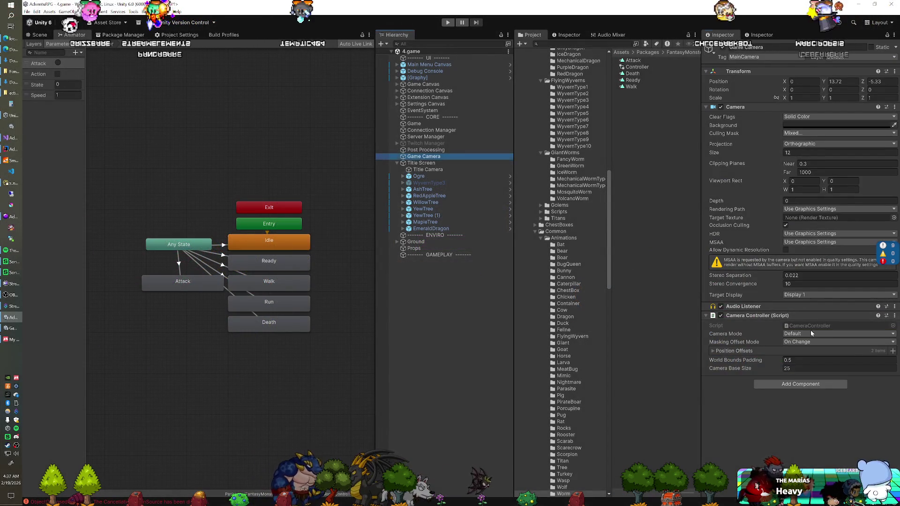
pyautogui.click(811, 333)
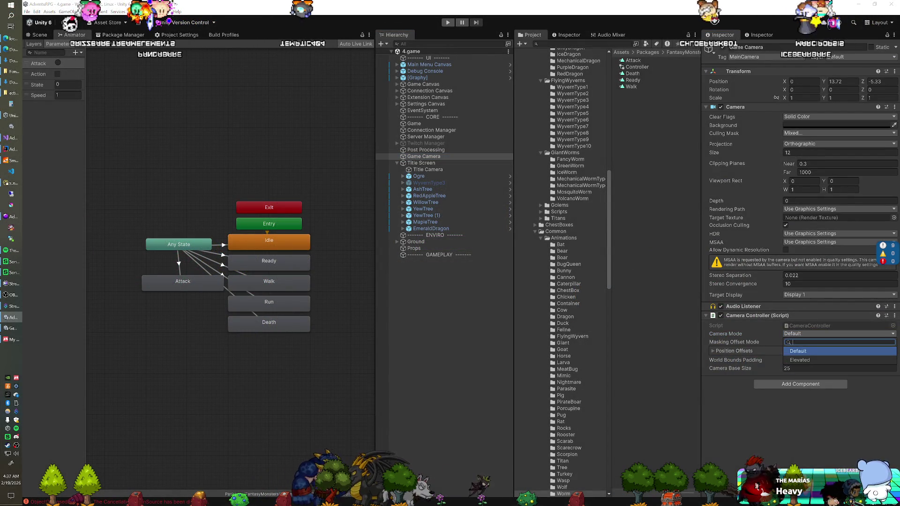
pyautogui.click(811, 357)
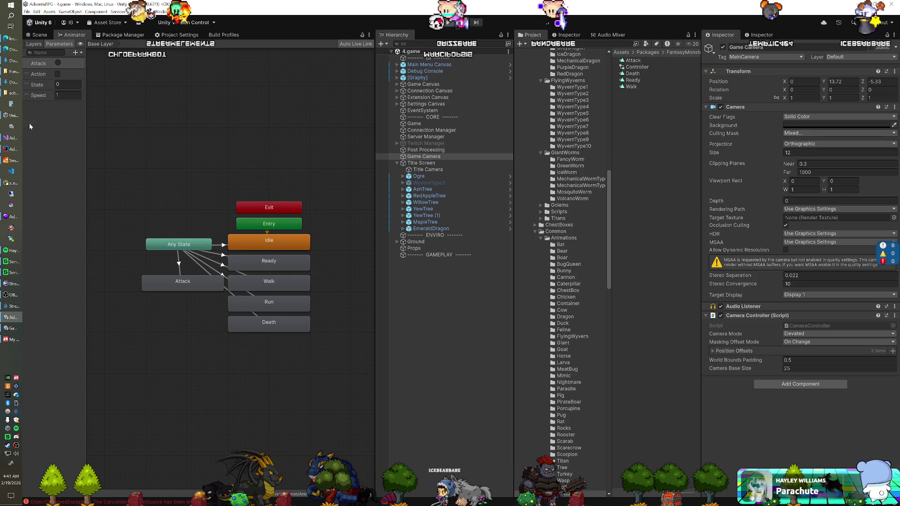
pyautogui.moveTo(13, 94)
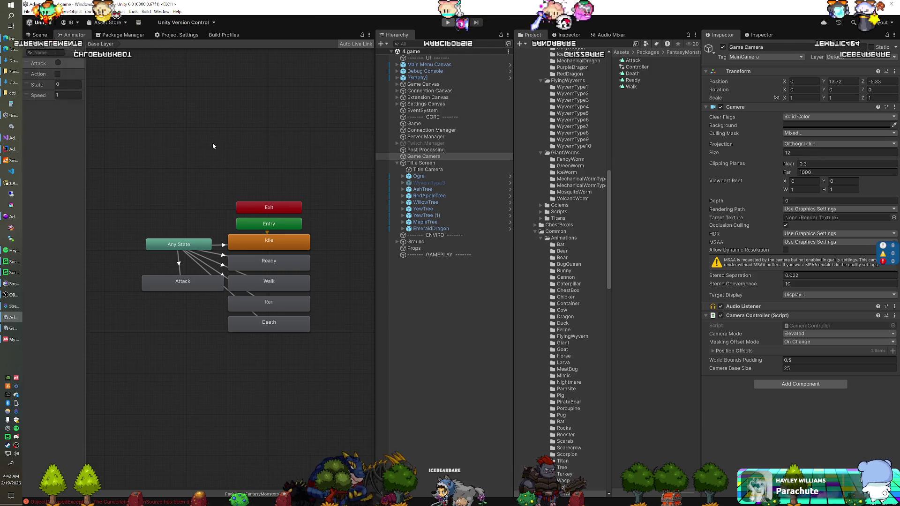
pyautogui.click(13, 49)
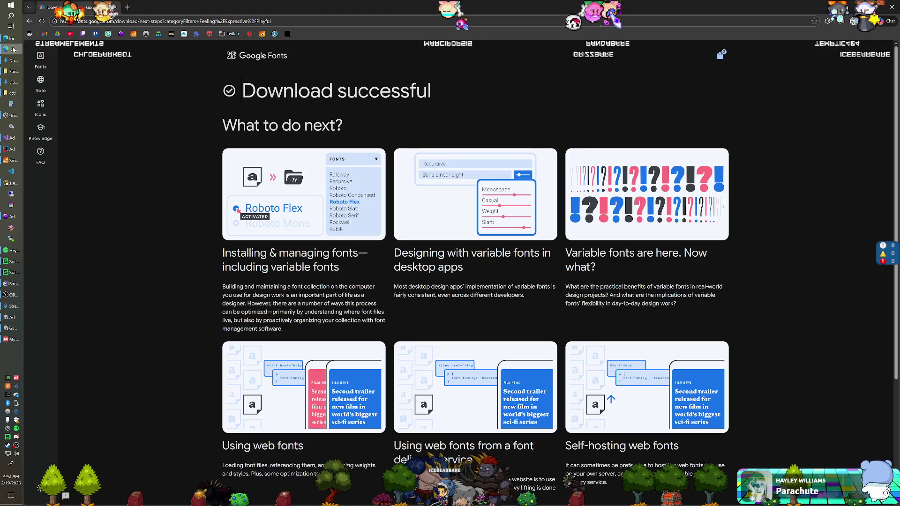
# Minimize the Chrome window to reveal the Unity editor
pyautogui.click(13, 49)
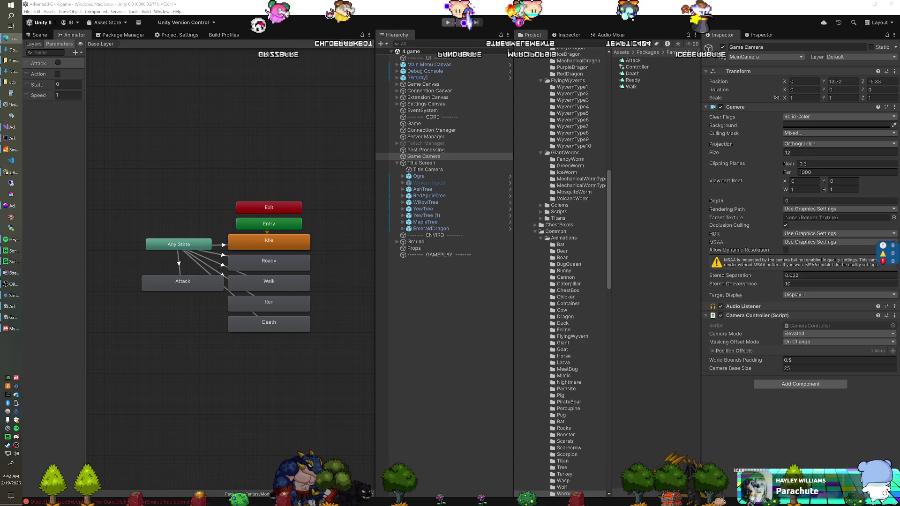
# Enter Play mode with Ctrl+P so the game runs
pyautogui.hotkey('ctrl', 'p')
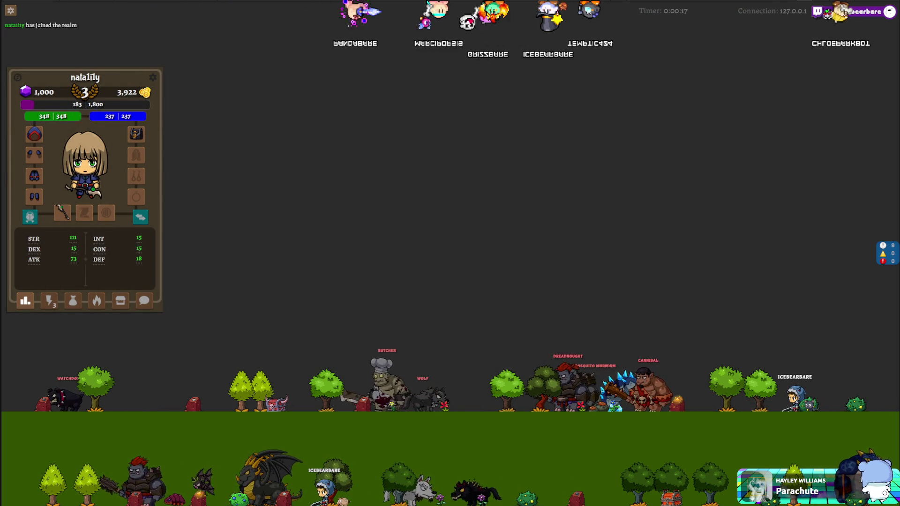
# Inspect the Ice Worm companion in the inventory grid, then close its details and the task board
pyautogui.click(46, 307)
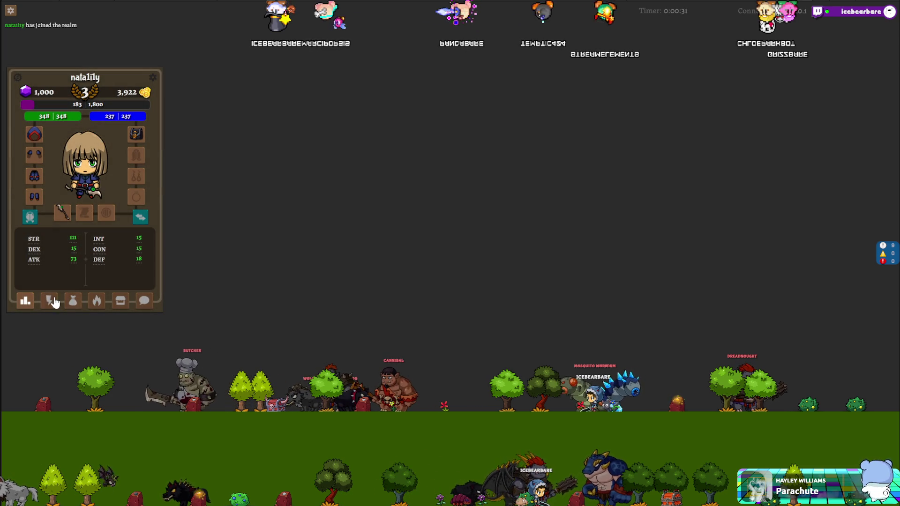
pyautogui.click(51, 301)
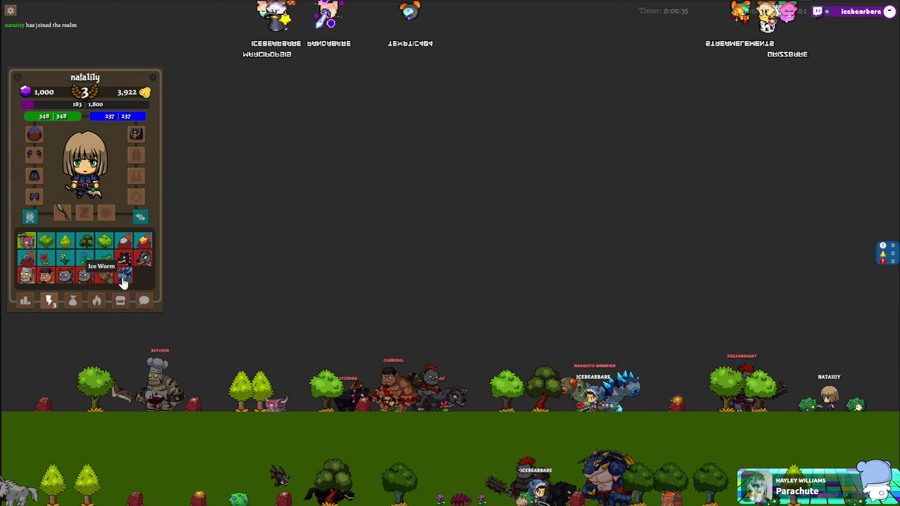
pyautogui.click(123, 275)
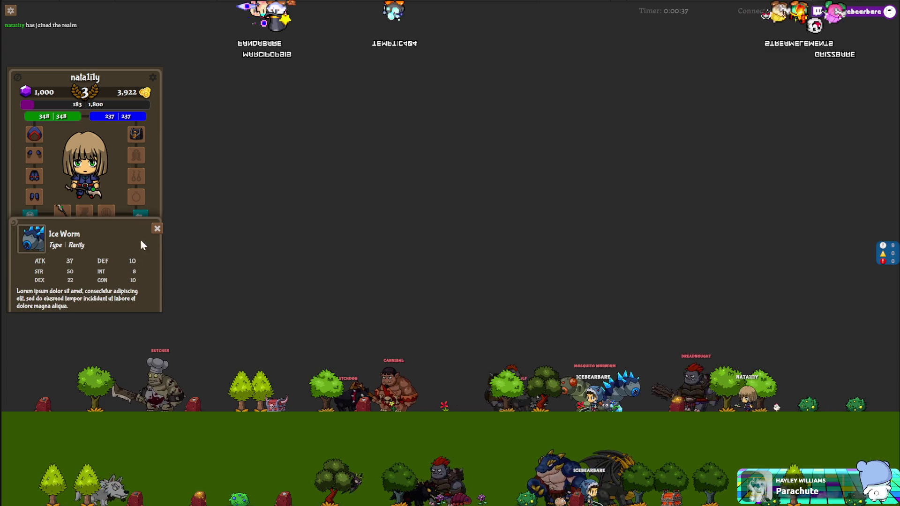
pyautogui.click(158, 230)
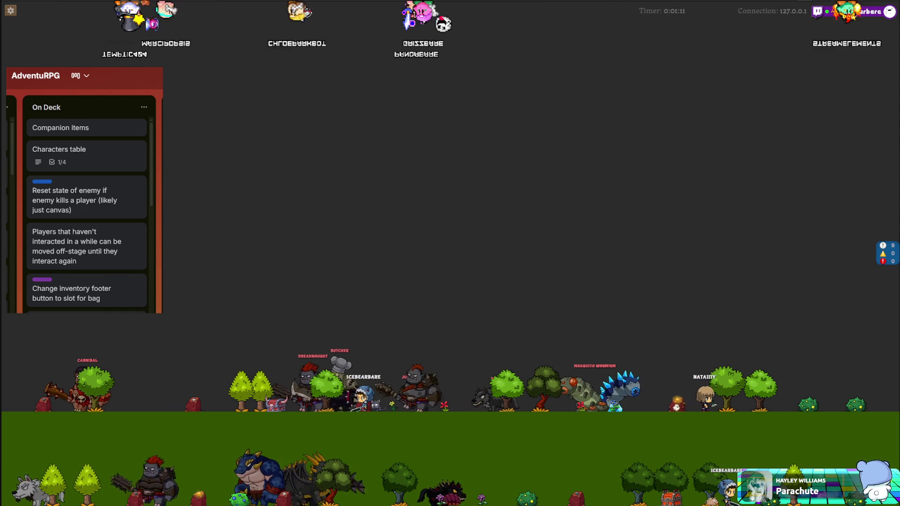
pyautogui.click(328, 316)
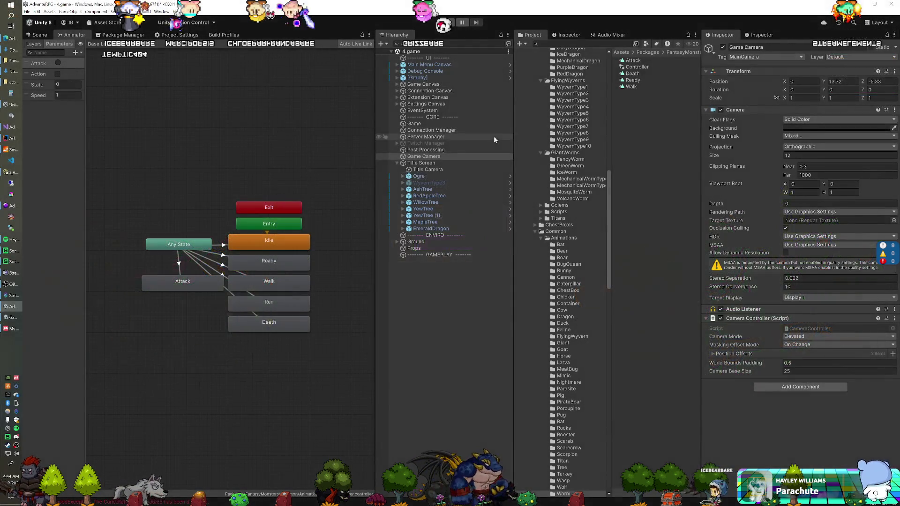
pyautogui.scroll(15, 552, 233)
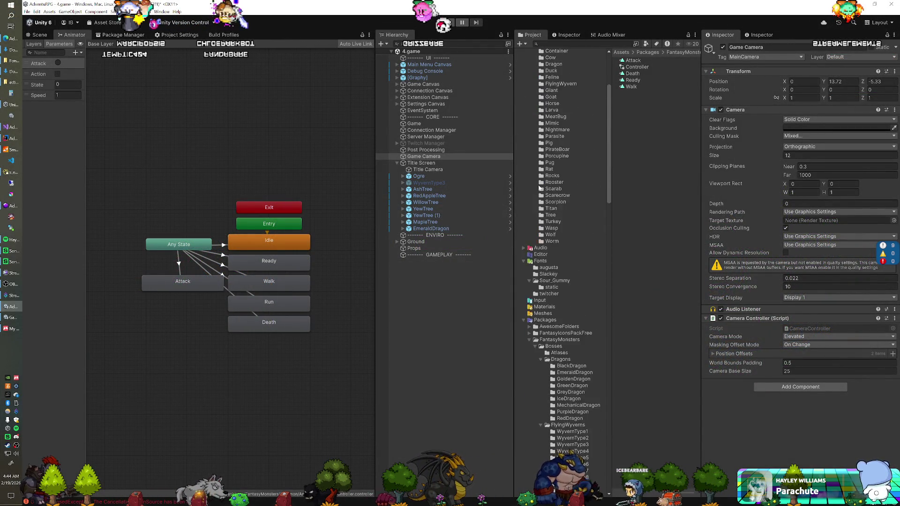
# Collapse the Animation, Fonts and Packages folders and open the icons scene from Scenes/_dev
pyautogui.click(524, 91)
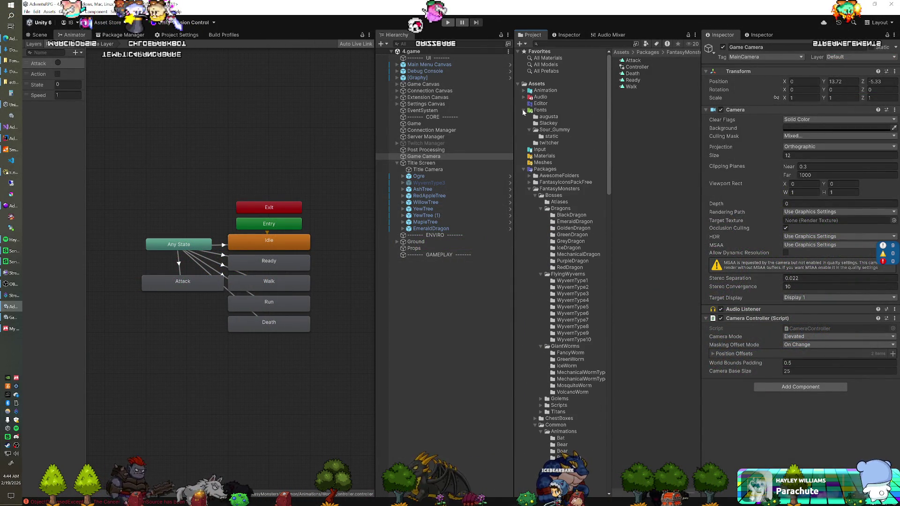
pyautogui.click(524, 111)
pyautogui.click(524, 136)
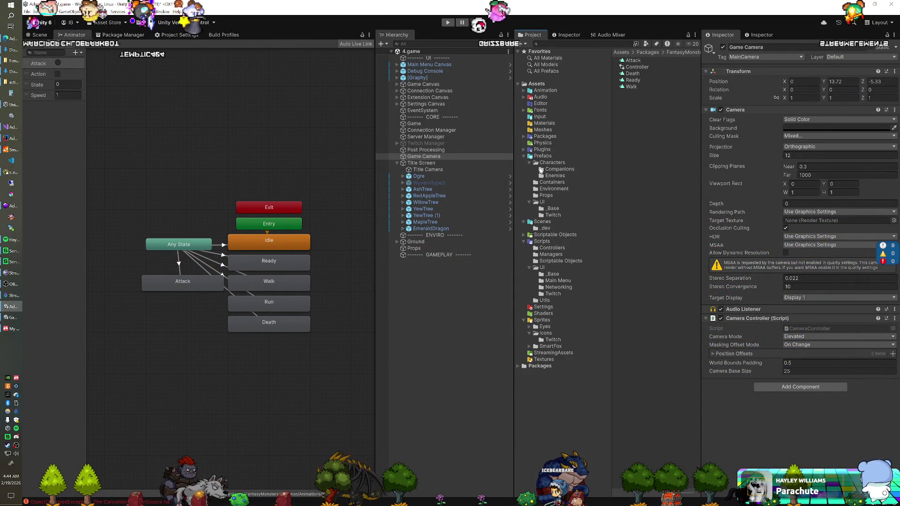
pyautogui.click(545, 229)
pyautogui.doubleClick(632, 73)
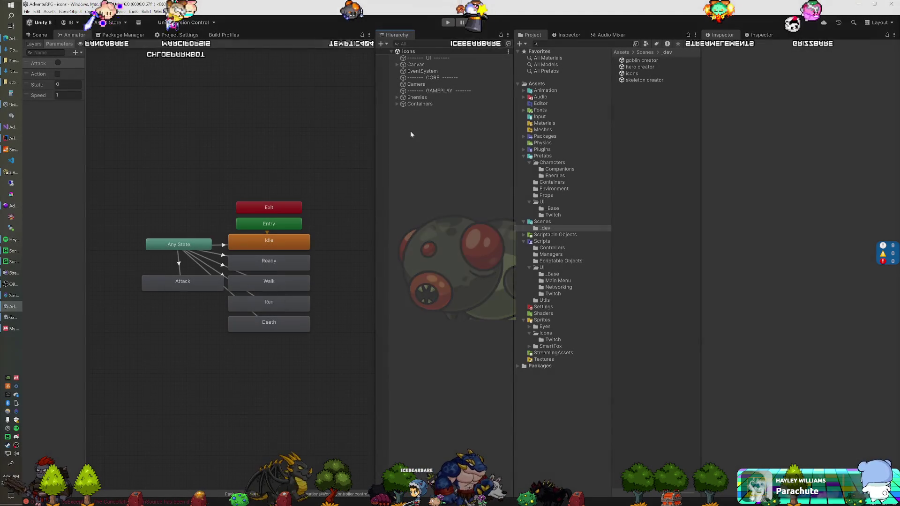
# Duplicate the Enemies group and rename the copy to 'Companions'
pyautogui.click(417, 97)
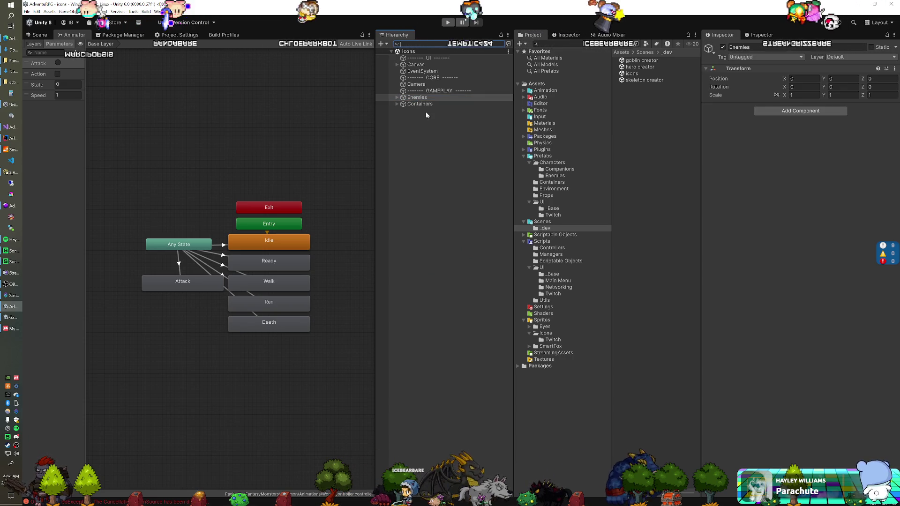
pyautogui.hotkey('ctrl', 'd')
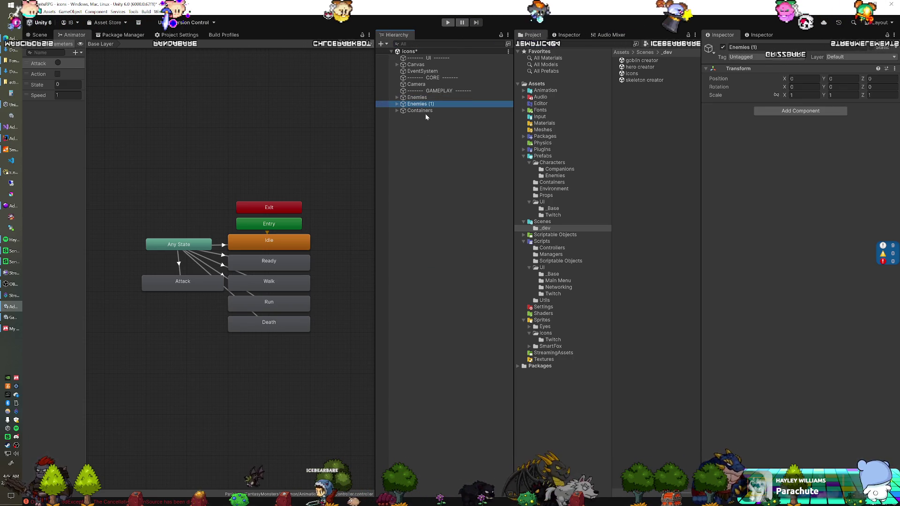
pyautogui.press('F2')
pyautogui.write('Companions')
pyautogui.press('Return')
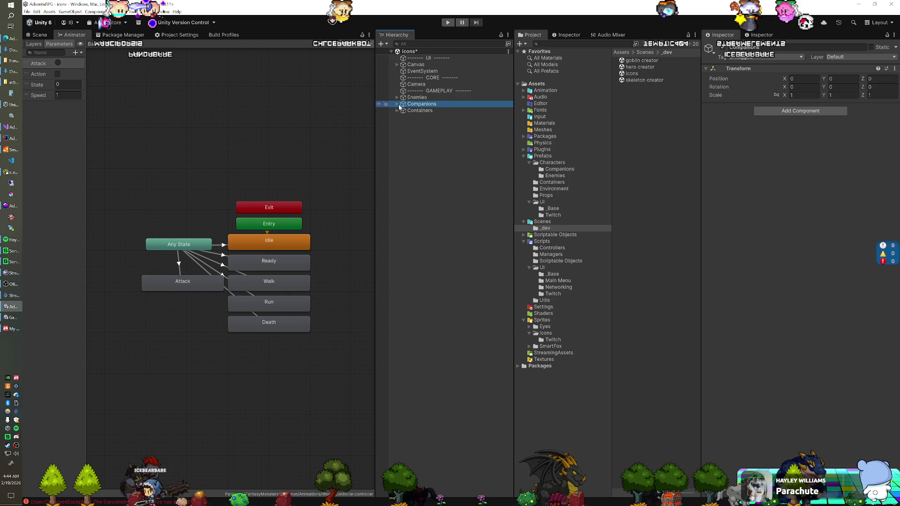
# Delete all 54 copied enemy children from the Companions group
pyautogui.press('Right')
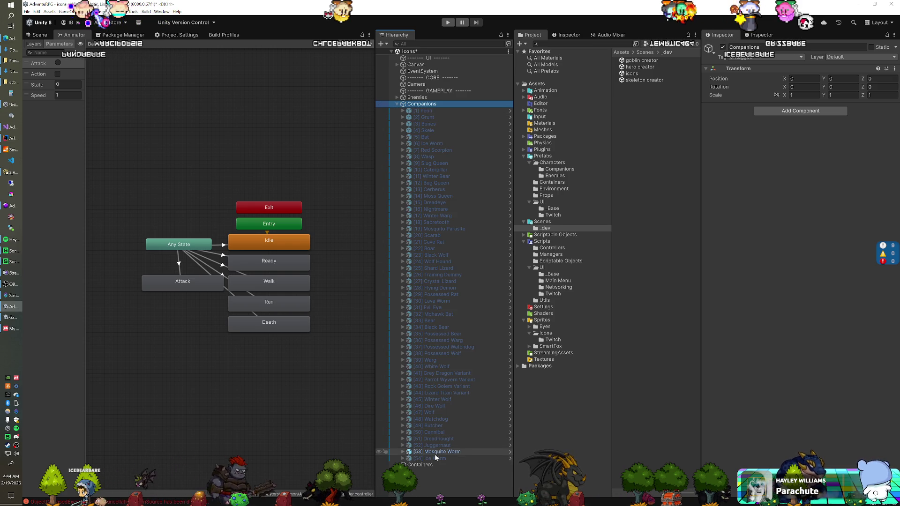
pyautogui.click(435, 459)
pyautogui.keyDown('shift'); pyautogui.click(429, 111); pyautogui.keyUp('shift')
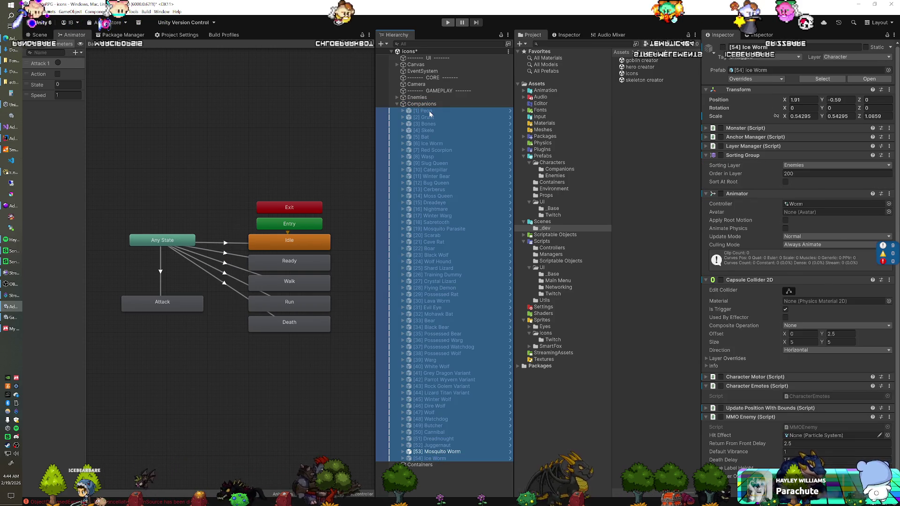
pyautogui.press('Delete')
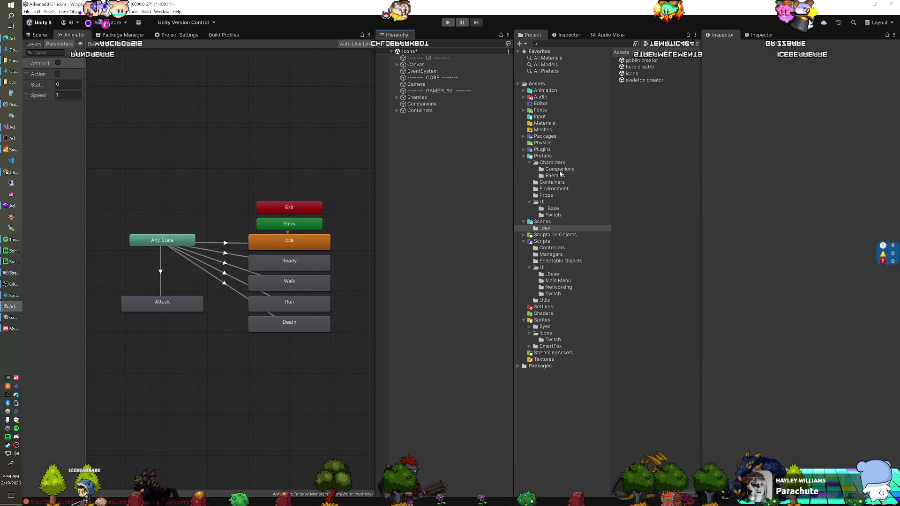
pyautogui.click(560, 169)
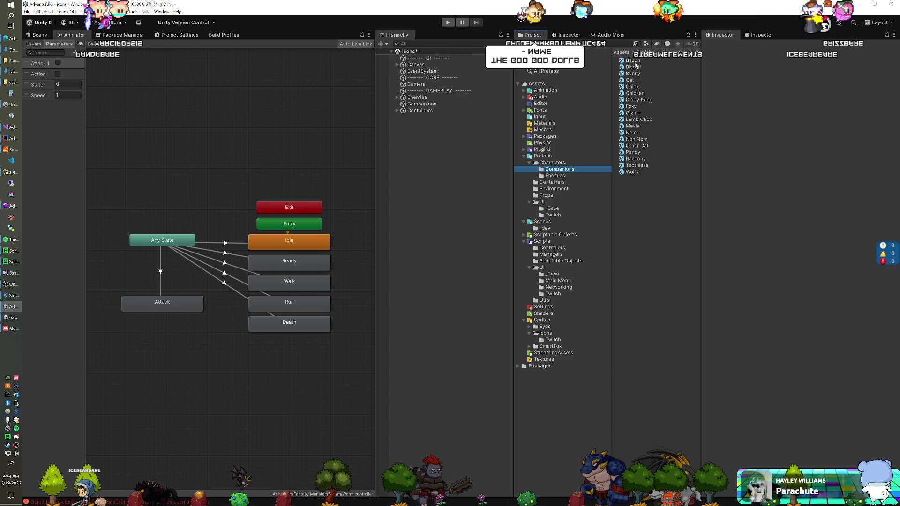
# Drag all 18 companion prefabs into the Companions group and disable four of their scripts
pyautogui.hotkey('ctrl', 'a')
pyautogui.moveTo(633, 67); pyautogui.dragTo(422, 104)
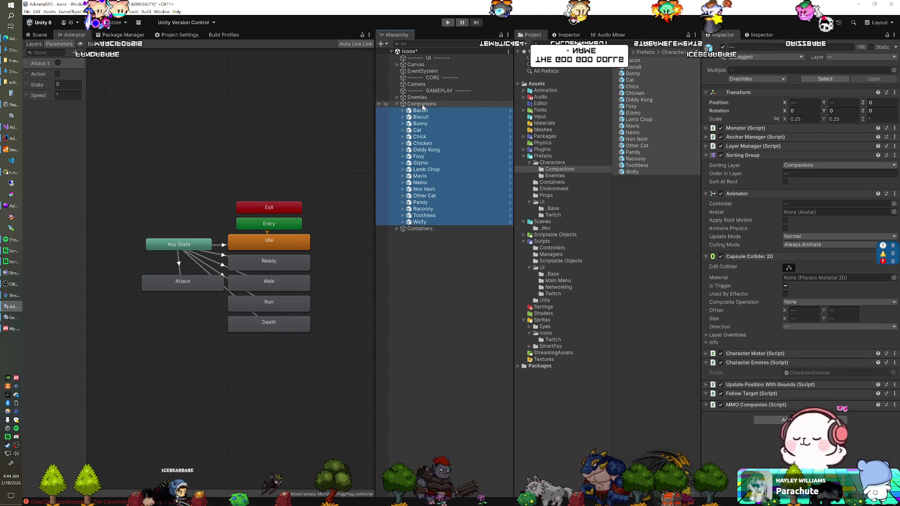
pyautogui.click(721, 128)
pyautogui.click(720, 136)
pyautogui.click(720, 146)
pyautogui.click(721, 156)
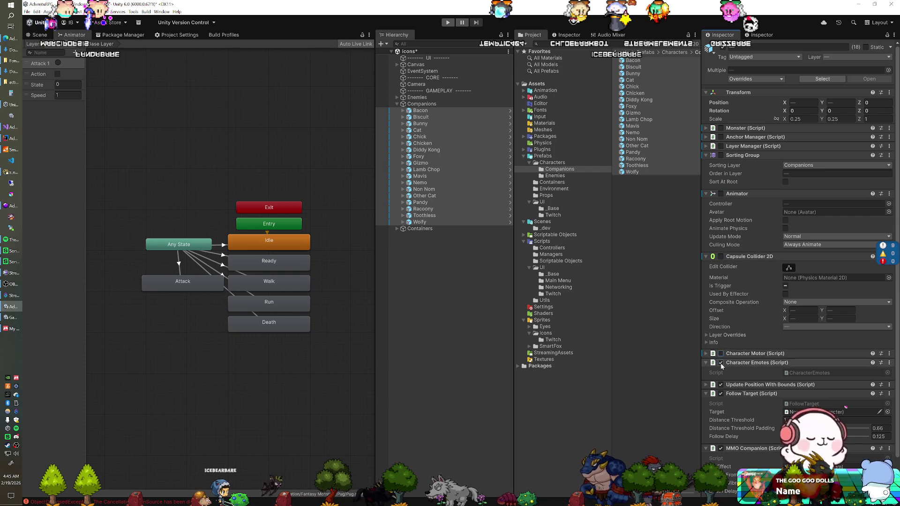
pyautogui.scroll(-2, 732, 308)
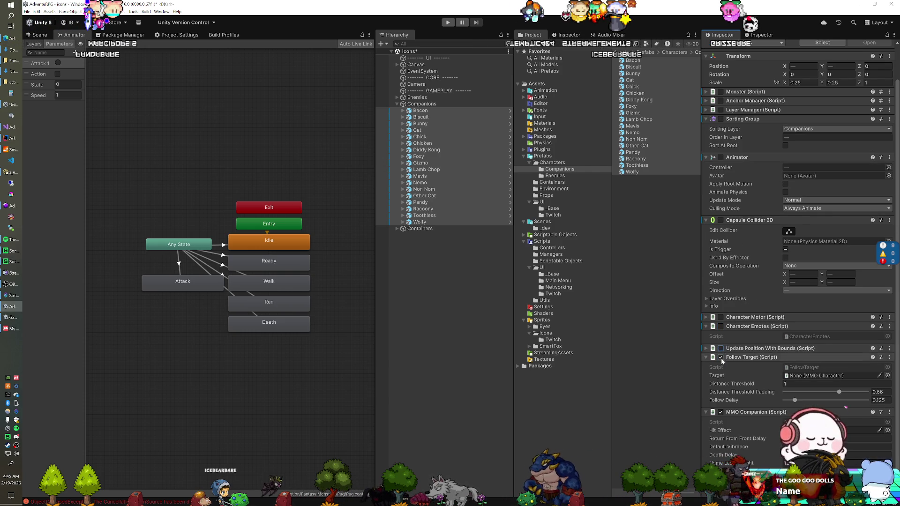
pyautogui.scroll(2, 782, 312)
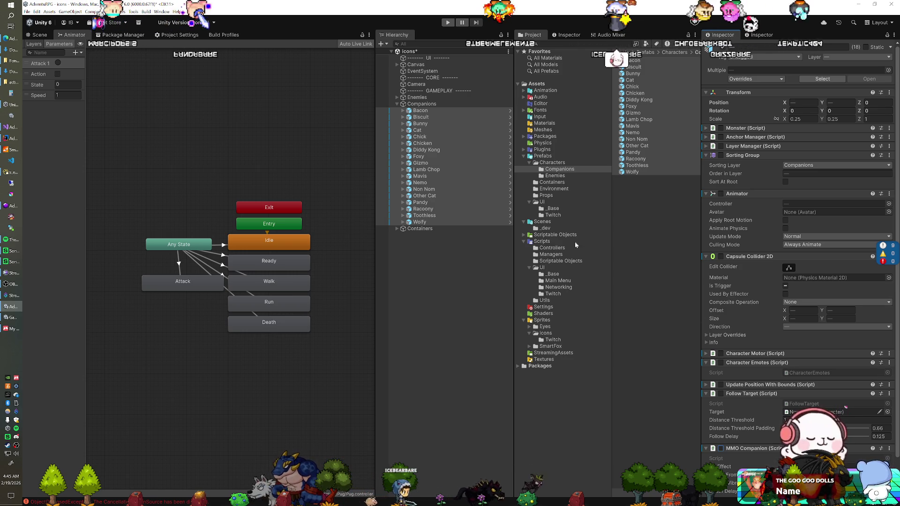
pyautogui.click(416, 97)
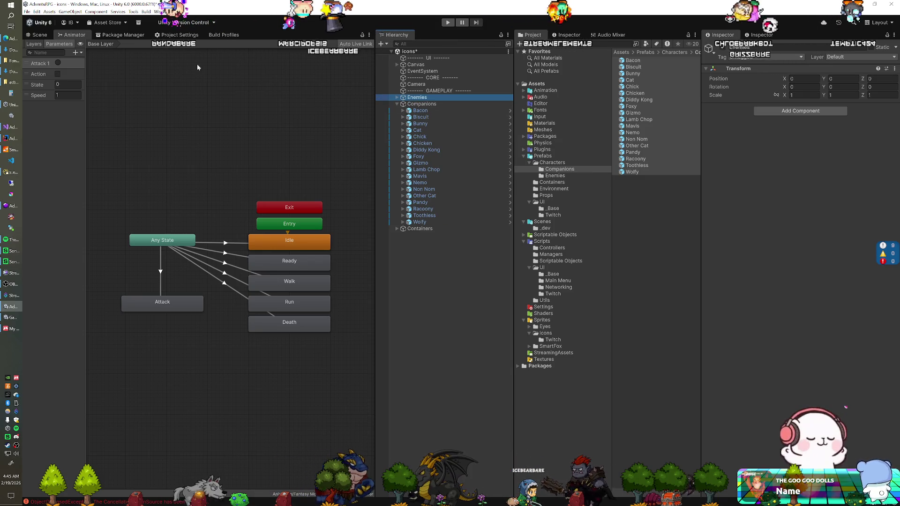
# Select all companions from Bacon to Wolfy and set their X and Y position to 0
pyautogui.click(40, 35)
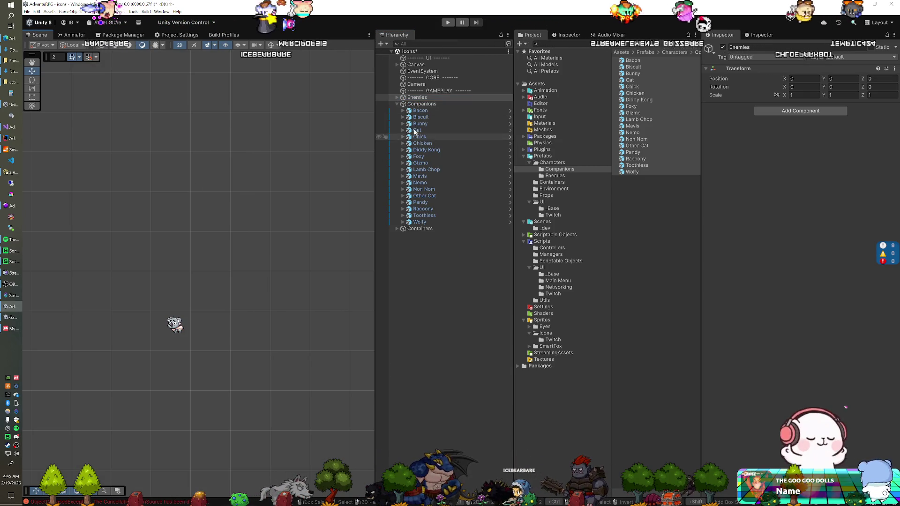
pyautogui.click(421, 110)
pyautogui.keyDown('shift'); pyautogui.click(420, 222); pyautogui.keyUp('shift')
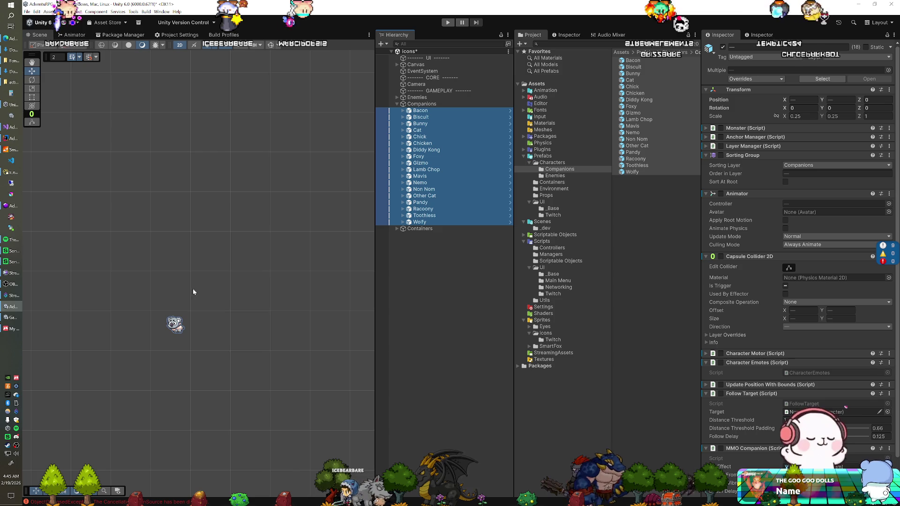
pyautogui.scroll(-3, 192, 307)
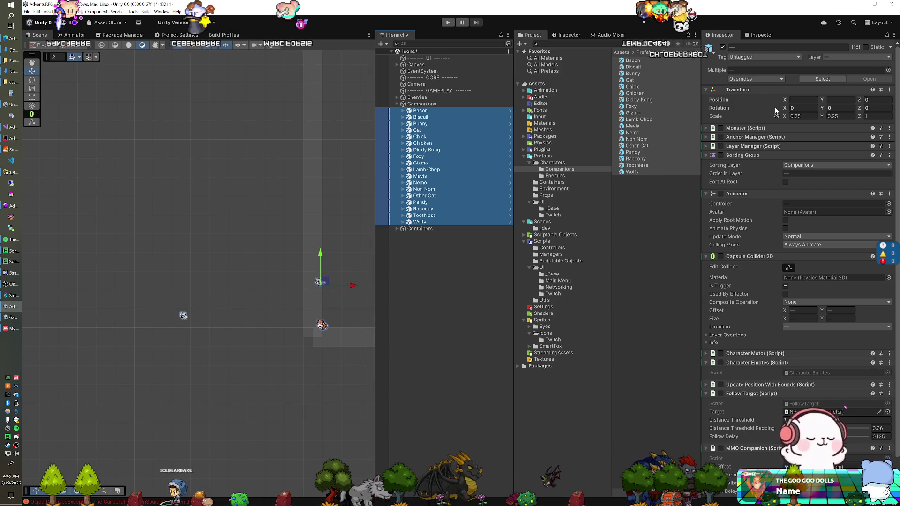
pyautogui.click(804, 99)
pyautogui.write('0')
pyautogui.press('Tab')
pyautogui.write('0')
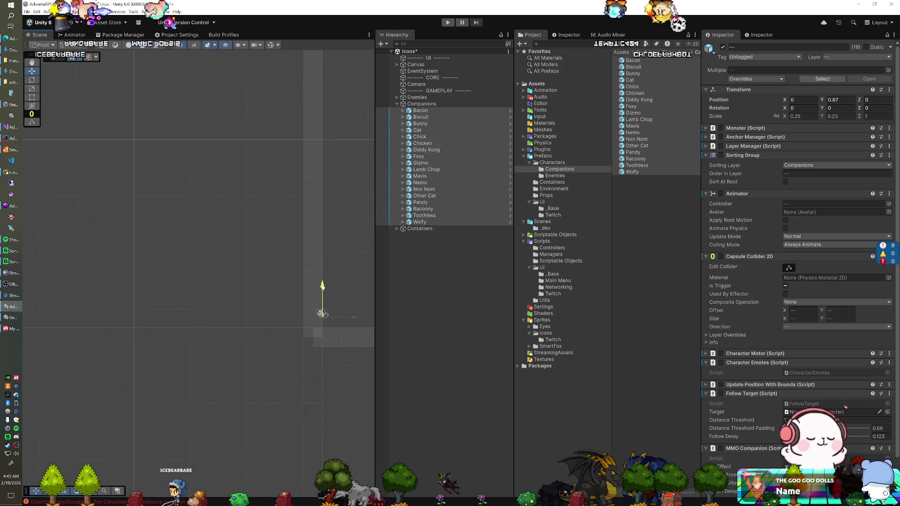
pyautogui.write('r')
# Shift the companions into frame and scale them to about 0.668
pyautogui.moveTo(322, 316)
pyautogui.mouseDown()
pyautogui.moveTo(351, 271)
pyautogui.moveTo(349, 279)
pyautogui.mouseUp()
pyautogui.moveTo(326, 317); pyautogui.dragTo(334, 319)
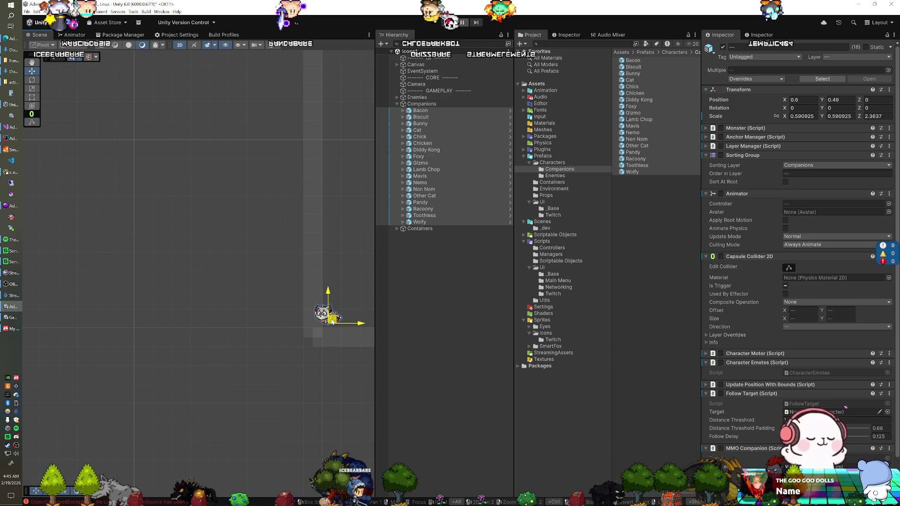
pyautogui.moveTo(331, 320); pyautogui.dragTo(334, 321)
pyautogui.press('r')
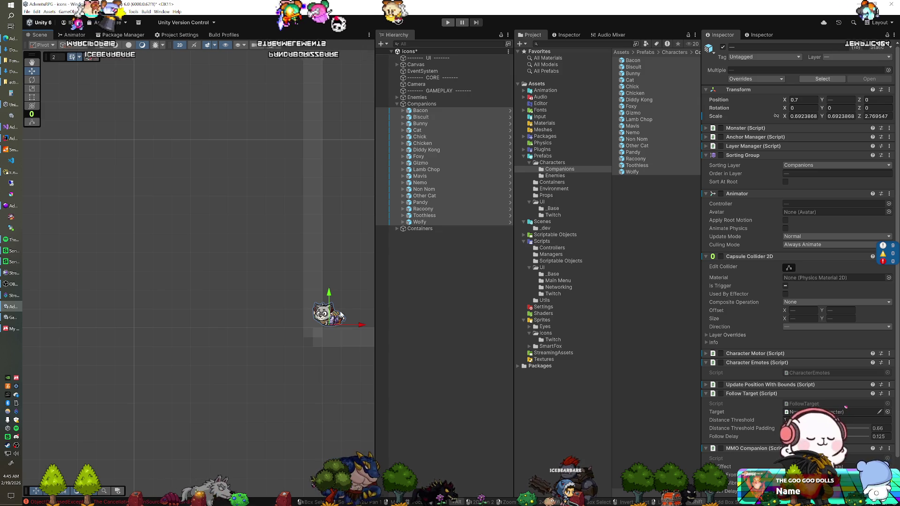
pyautogui.press('r')
pyautogui.moveTo(329, 325); pyautogui.dragTo(330, 327)
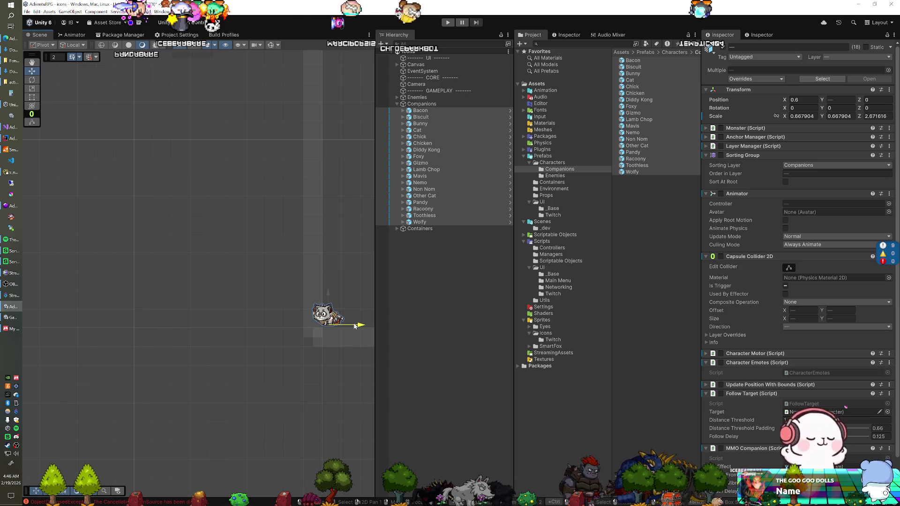
# Deactivate every companion except Bacon, reposition the pig in frame, then hide it
pyautogui.click(420, 117)
pyautogui.keyDown('shift'); pyautogui.click(420, 222); pyautogui.keyUp('shift')
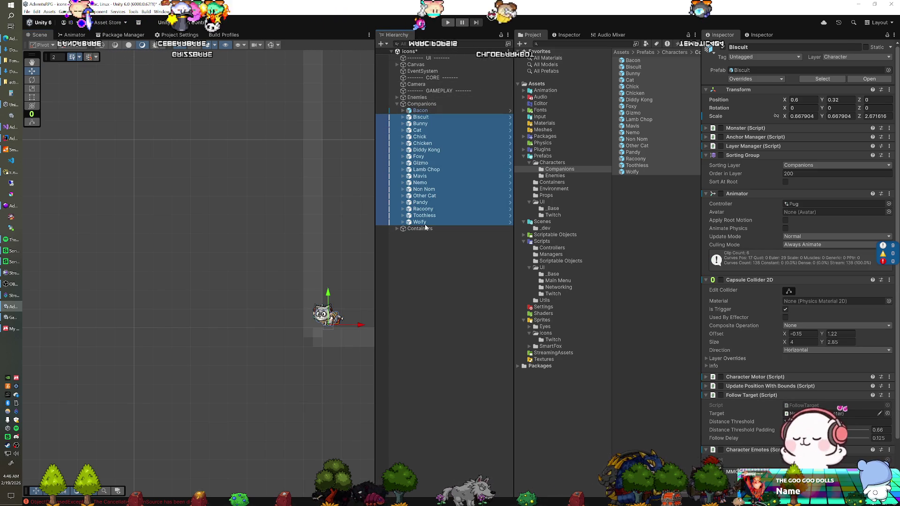
pyautogui.click(722, 49)
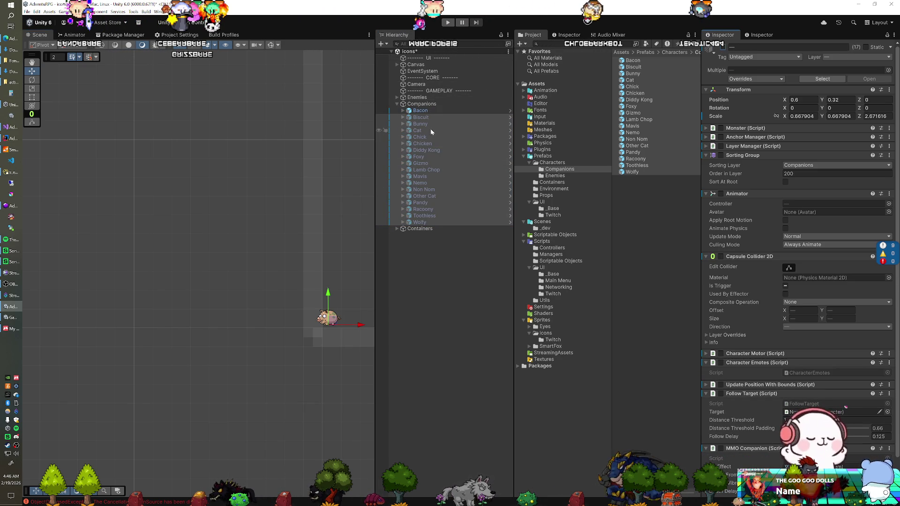
pyautogui.click(431, 111)
pyautogui.press('f')
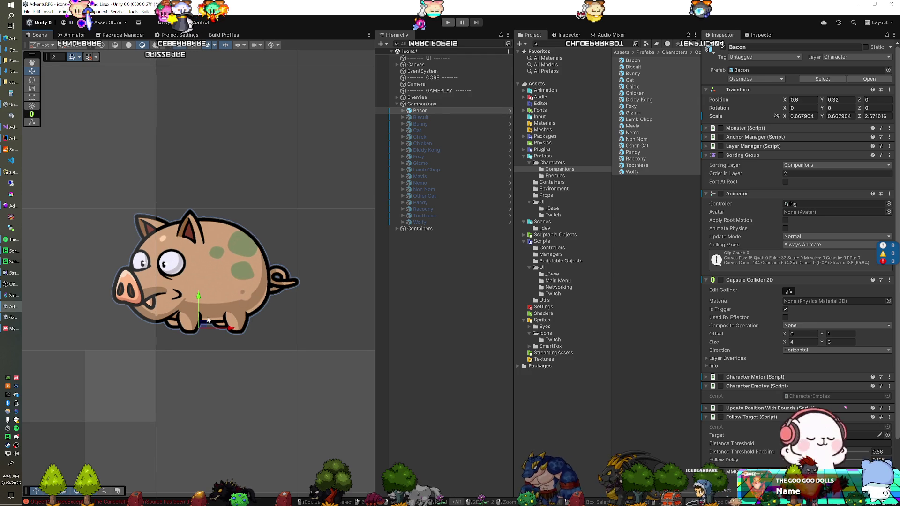
pyautogui.moveTo(204, 327); pyautogui.dragTo(197, 307)
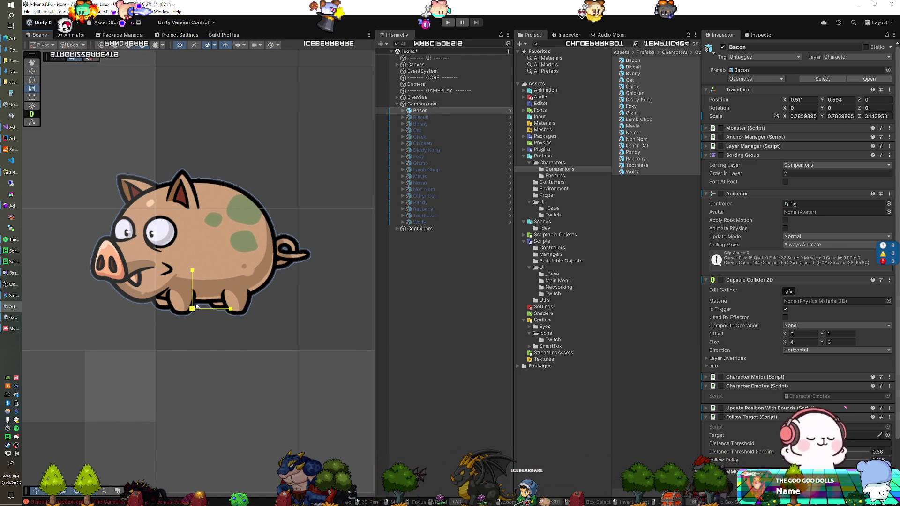
pyautogui.press('w')
pyautogui.moveTo(224, 309); pyautogui.dragTo(229, 313)
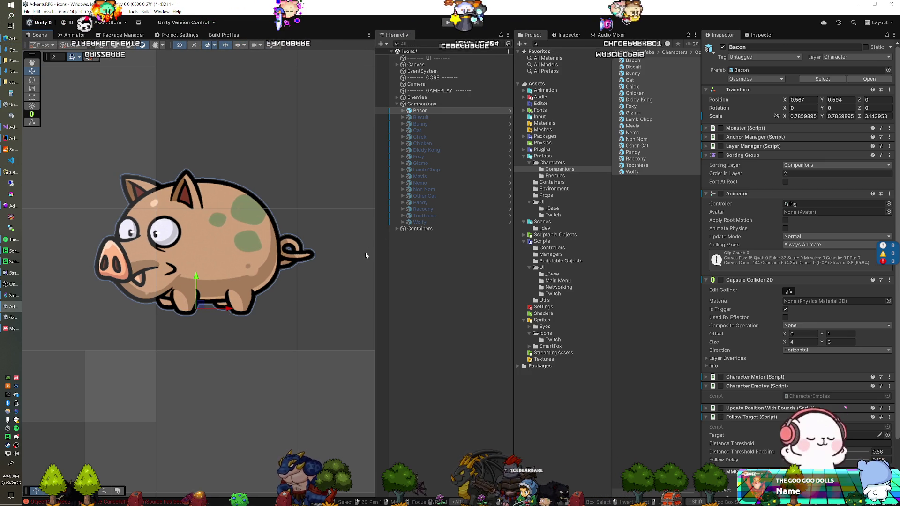
pyautogui.click(723, 48)
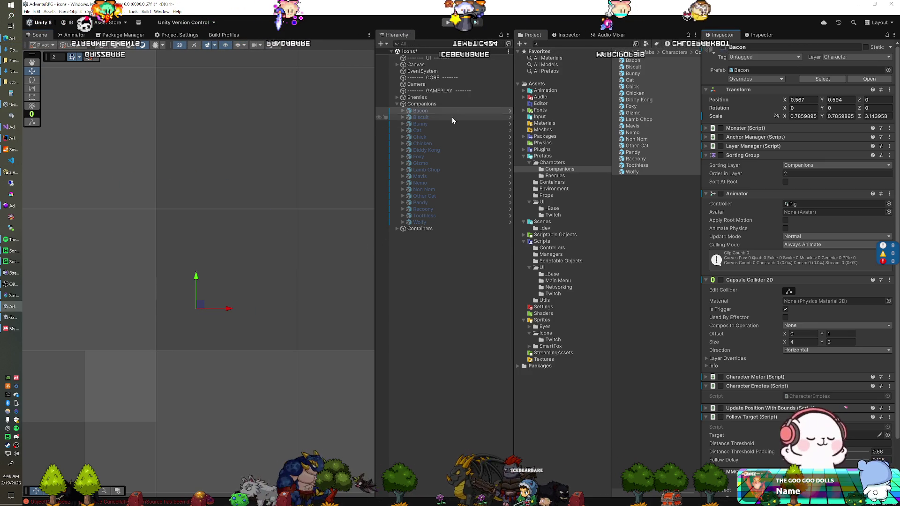
# Activate Biscuit and move the pug upward into frame
pyautogui.click(430, 117)
pyautogui.click(724, 47)
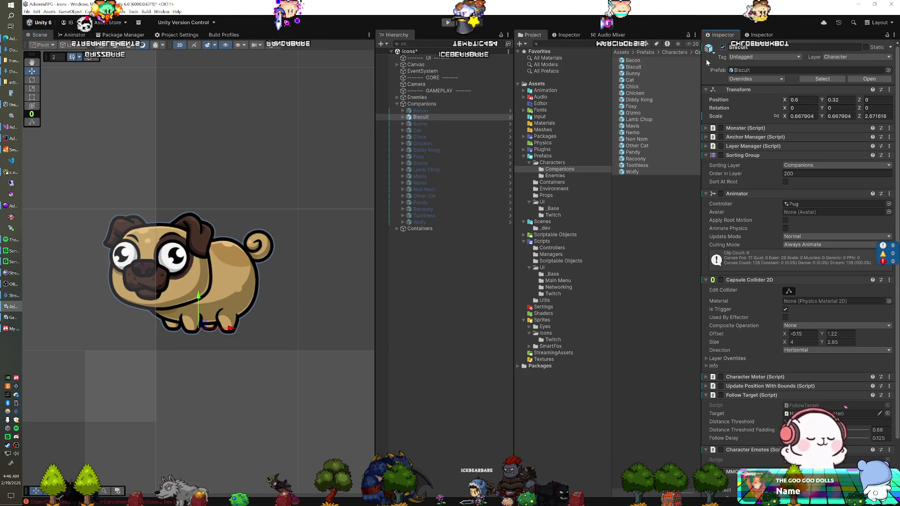
pyautogui.moveTo(205, 331)
pyautogui.mouseDown()
pyautogui.moveTo(200, 304)
pyautogui.moveTo(211, 314)
pyautogui.mouseUp()
pyautogui.press('w')
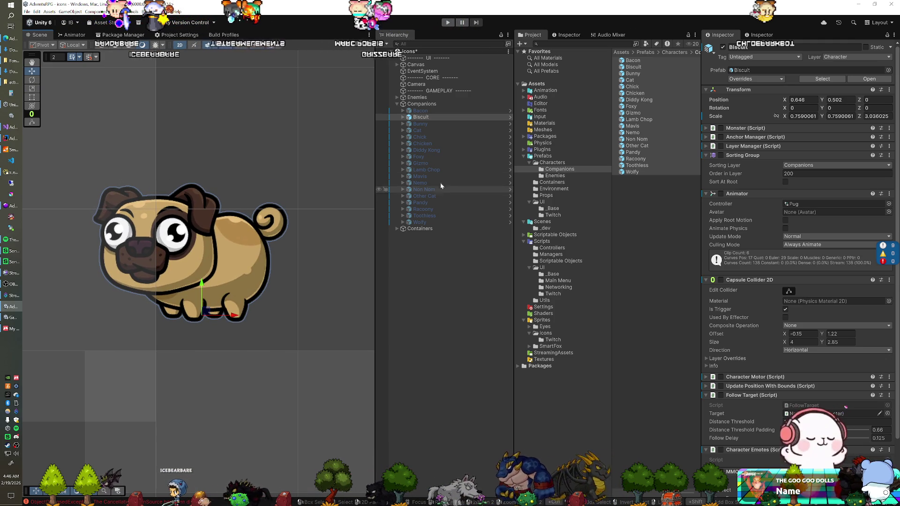
pyautogui.click(460, 124)
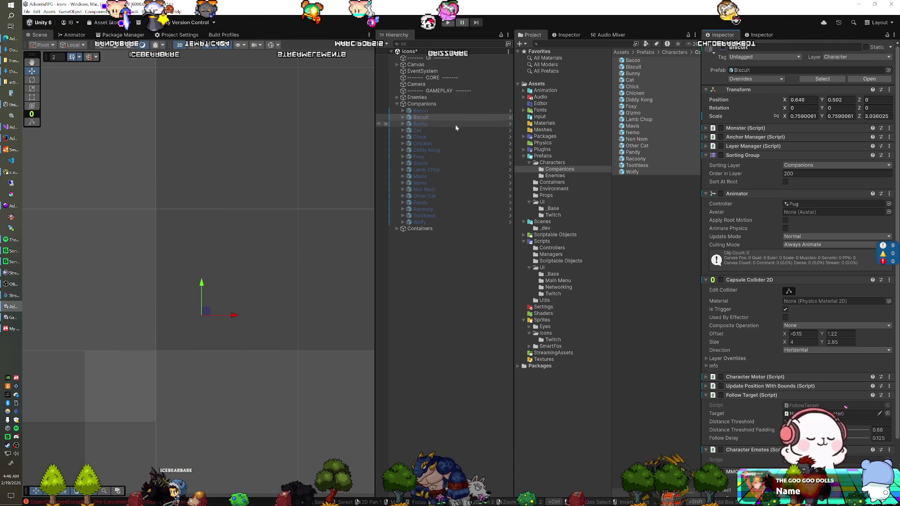
# Enlarge the Bunny and hide it, then briefly show and hide the Cat
pyautogui.click(723, 48)
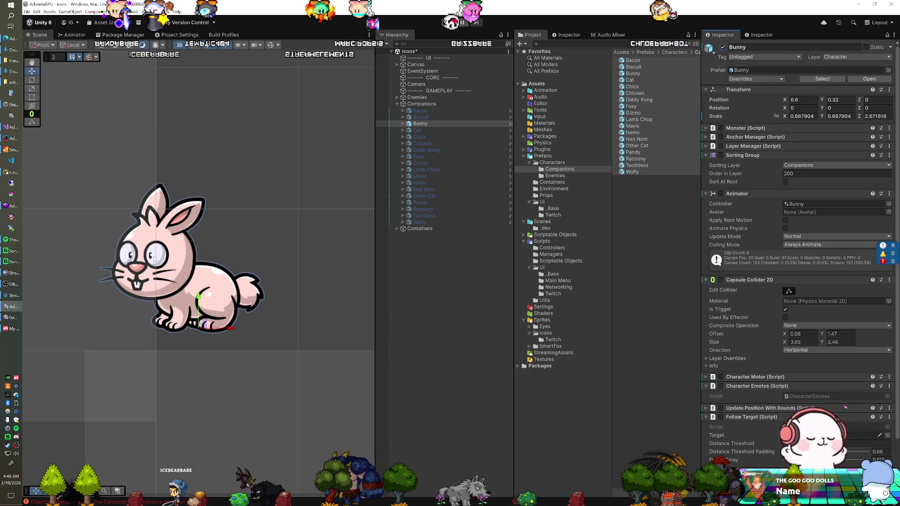
pyautogui.moveTo(202, 331)
pyautogui.mouseDown()
pyautogui.moveTo(202, 324)
pyautogui.moveTo(215, 333)
pyautogui.mouseUp()
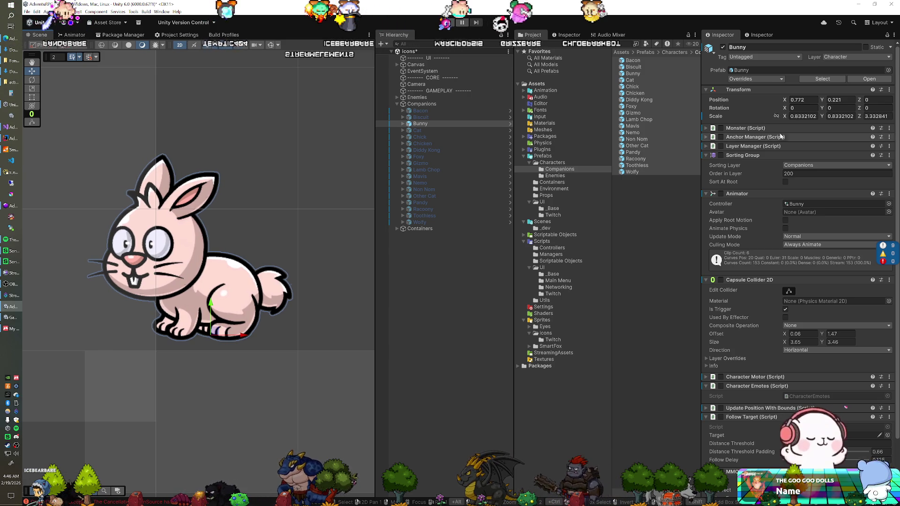
pyautogui.click(723, 48)
pyautogui.click(454, 131)
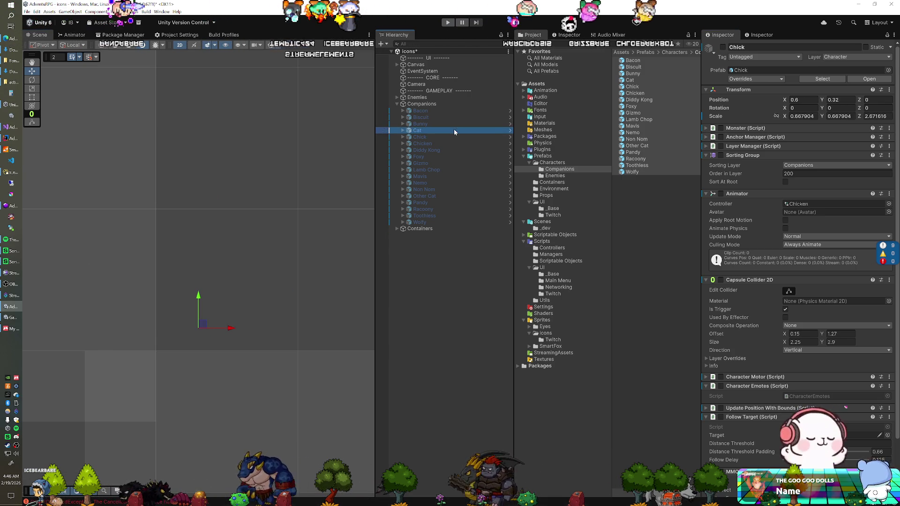
pyautogui.click(723, 47)
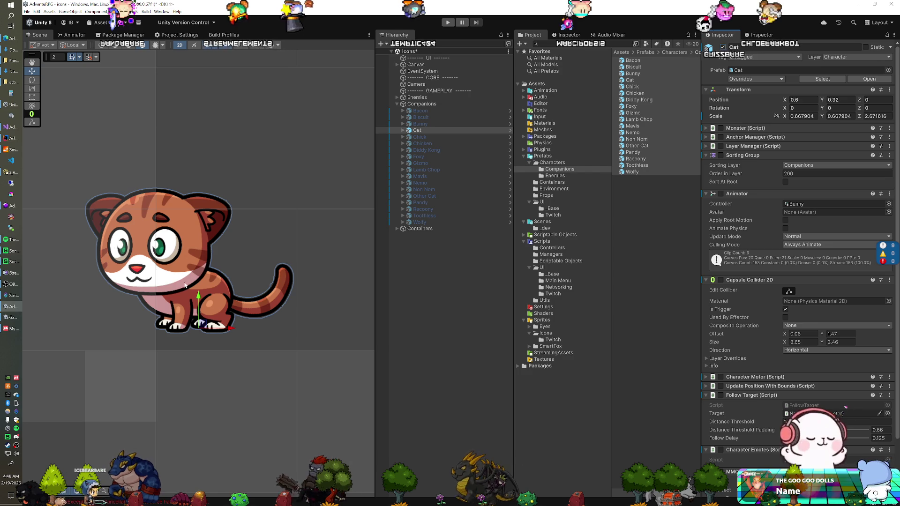
pyautogui.click(723, 47)
# Activate Chick and enlarge it to about full scale
pyautogui.click(442, 143)
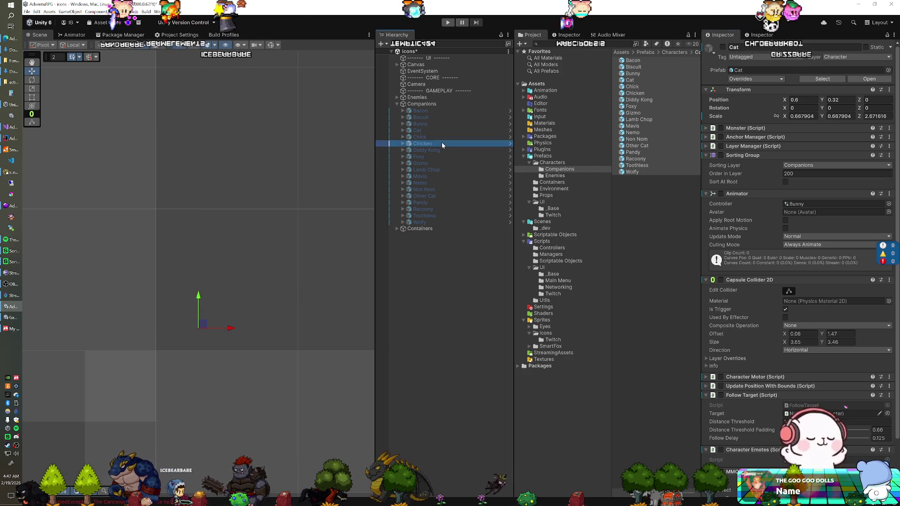
pyautogui.click(449, 137)
pyautogui.click(723, 48)
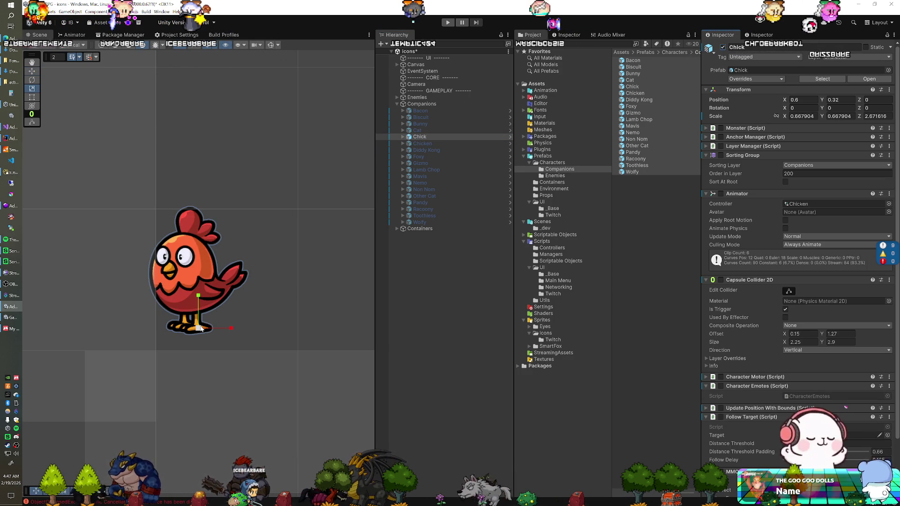
pyautogui.press('w')
pyautogui.moveTo(201, 330); pyautogui.dragTo(212, 330)
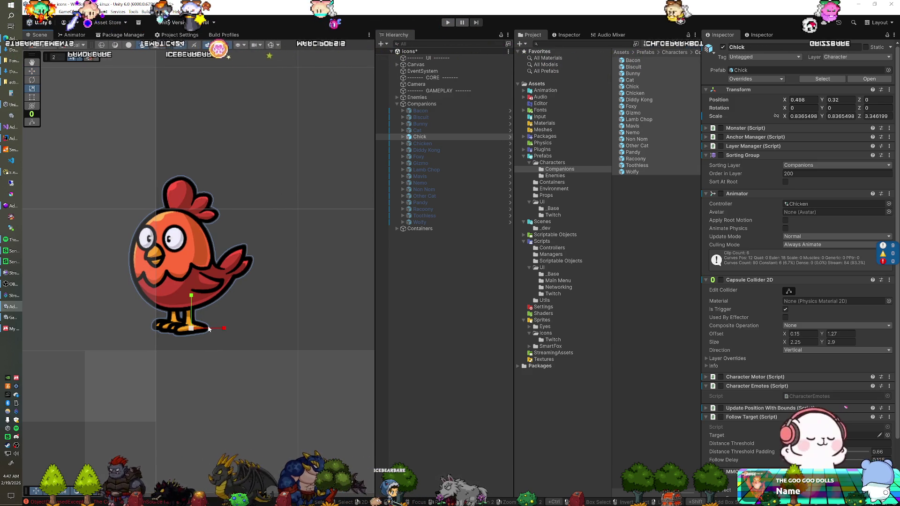
pyautogui.moveTo(196, 329); pyautogui.dragTo(190, 327)
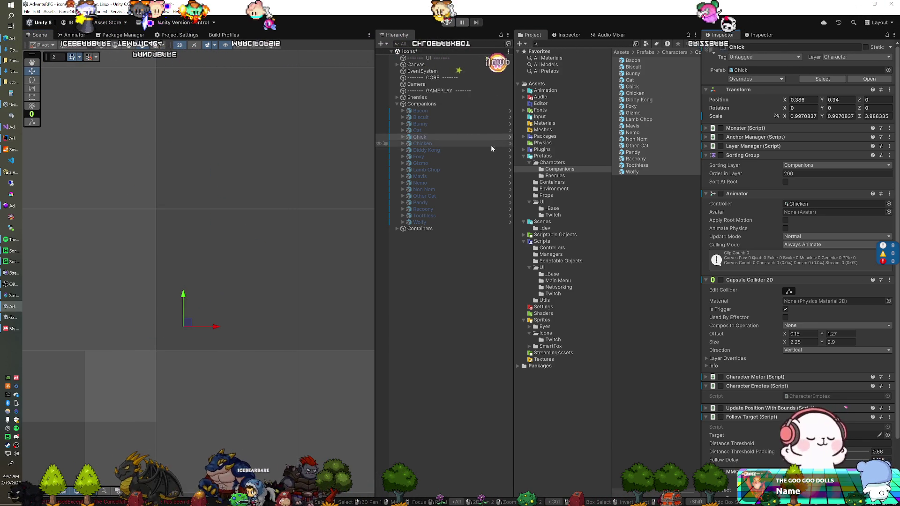
# Enlarge the Chicken companion and hide it
pyautogui.click(454, 143)
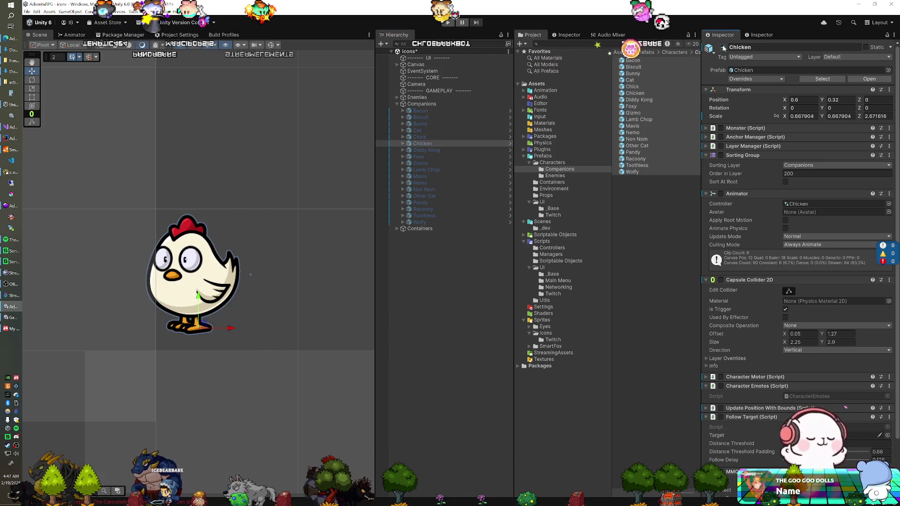
pyautogui.press('r')
pyautogui.moveTo(203, 328)
pyautogui.mouseDown()
pyautogui.moveTo(208, 318)
pyautogui.moveTo(222, 328)
pyautogui.moveTo(208, 328)
pyautogui.mouseUp()
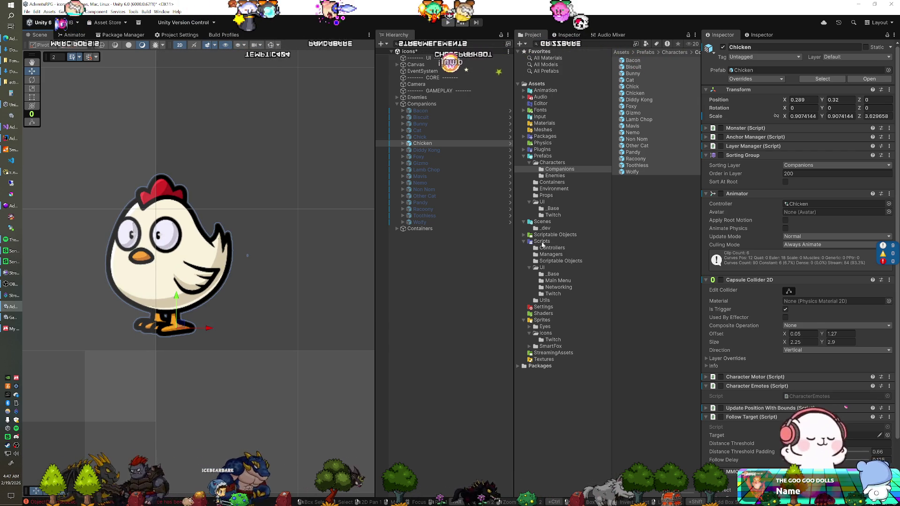
pyautogui.click(723, 47)
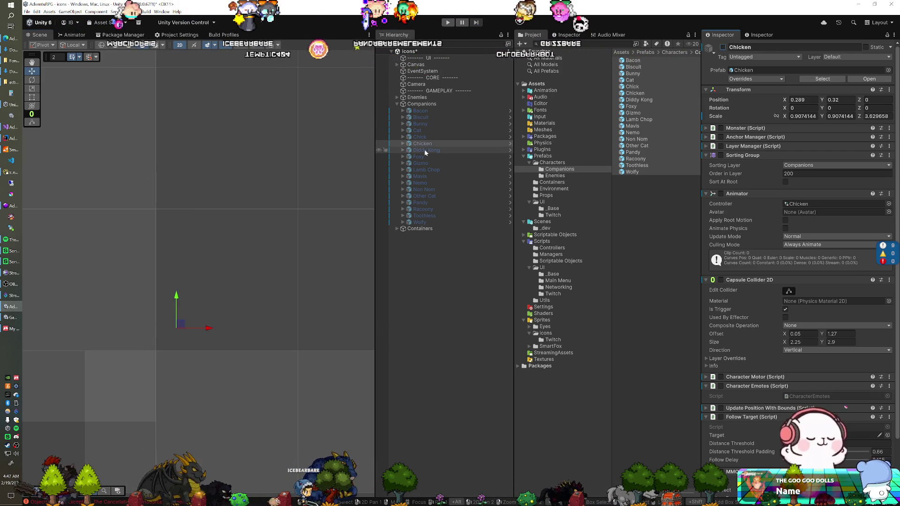
# Show Diddy Kong, enlarge the monkey, then hide it
pyautogui.press('Down')
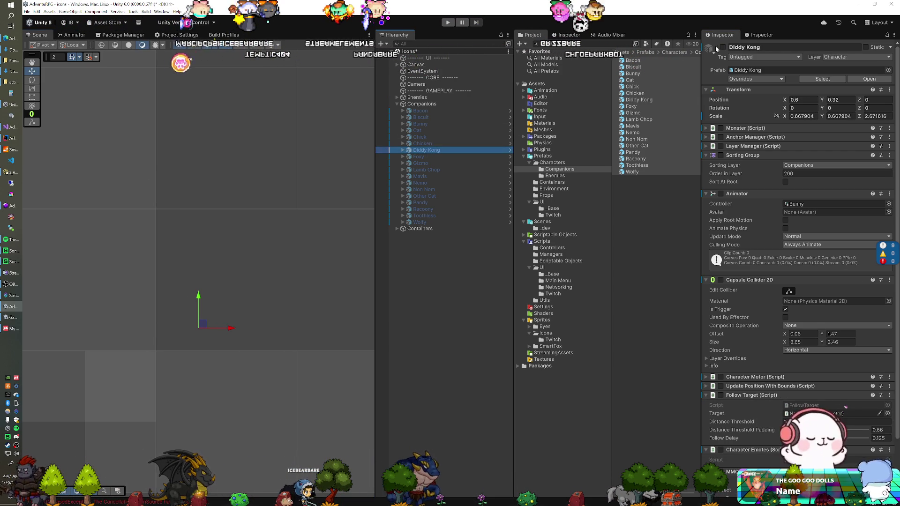
pyautogui.click(723, 47)
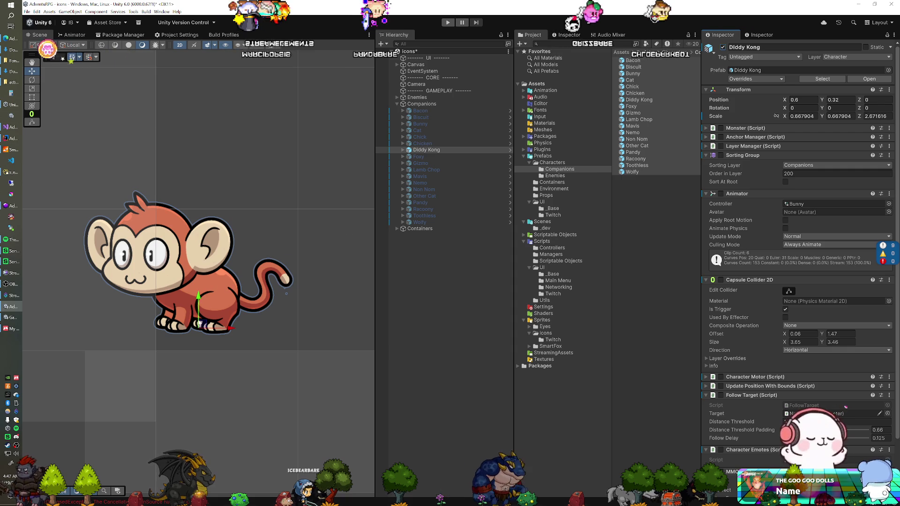
pyautogui.press('r')
pyautogui.moveTo(199, 327); pyautogui.dragTo(219, 328)
pyautogui.press('w')
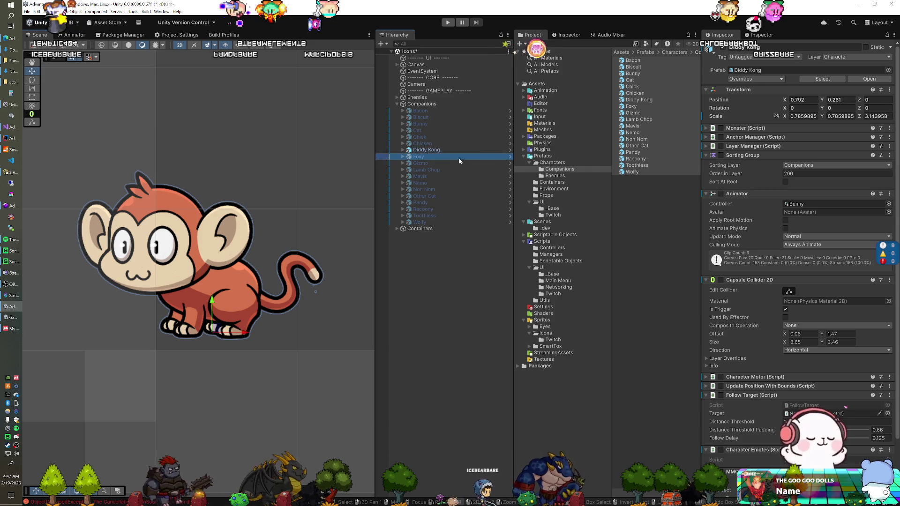
pyautogui.hotkey('alt', 'shift', 'a')
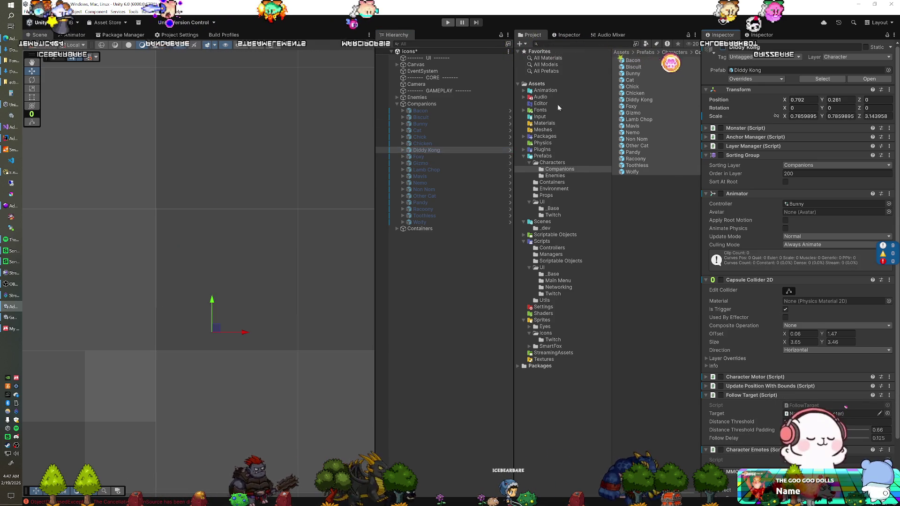
# Nudge Foxy slightly right and shrink Gizmo slightly, hiding each afterwards
pyautogui.click(440, 156)
pyautogui.hotkey('alt', 'shift', 'a')
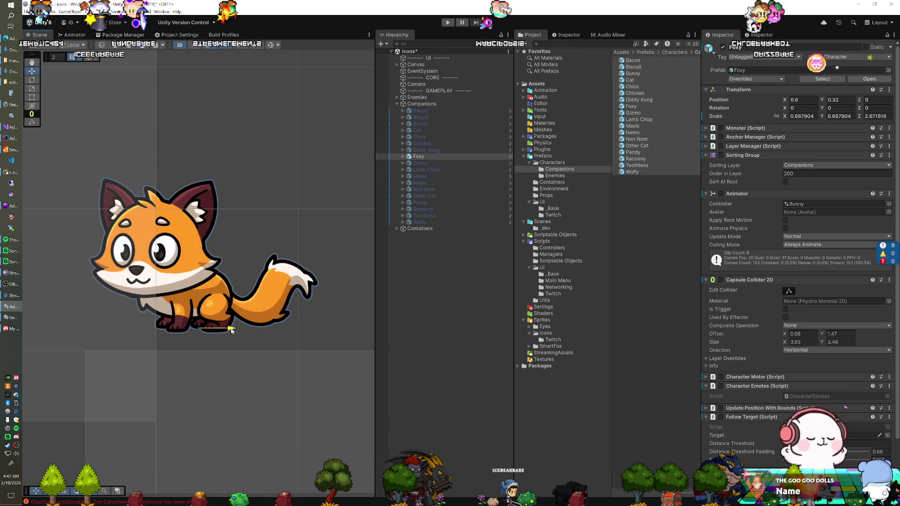
pyautogui.moveTo(231, 331); pyautogui.dragTo(232, 330)
pyautogui.click(723, 48)
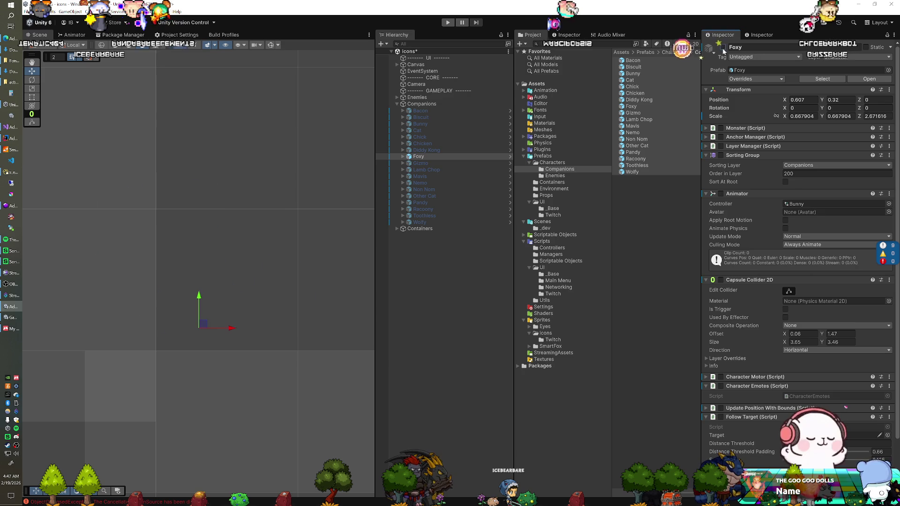
pyautogui.click(425, 164)
pyautogui.click(723, 47)
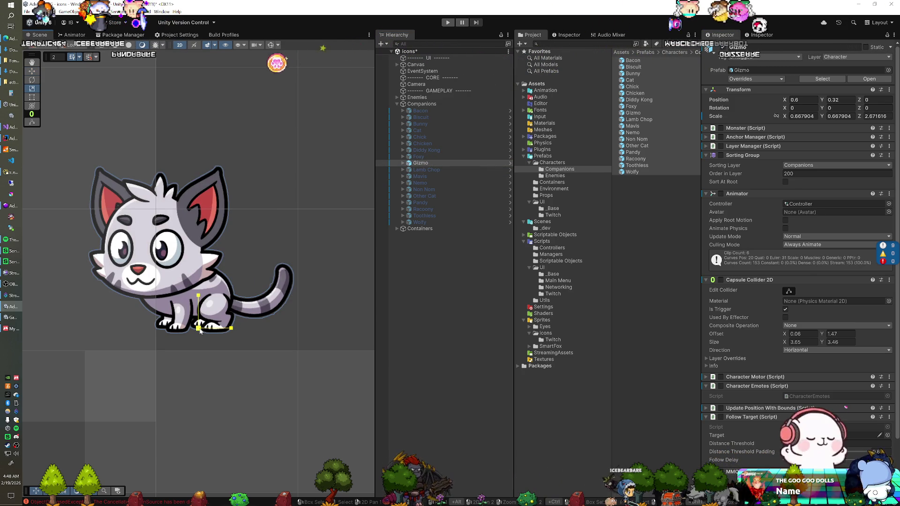
pyautogui.moveTo(200, 331); pyautogui.dragTo(226, 329)
pyautogui.press('w')
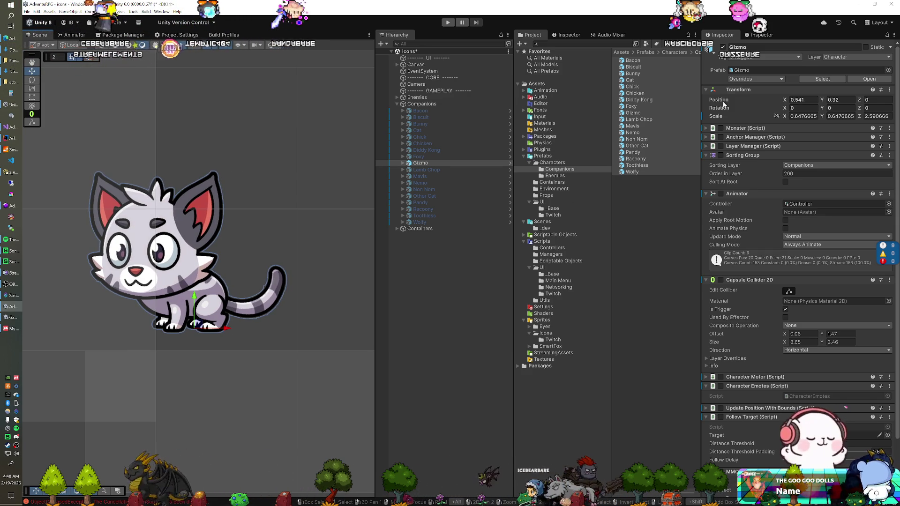
pyautogui.hotkey('alt', 'shift', 'a')
# Show Lamb Chop, enlarge it slightly, then hide it again
pyautogui.click(447, 170)
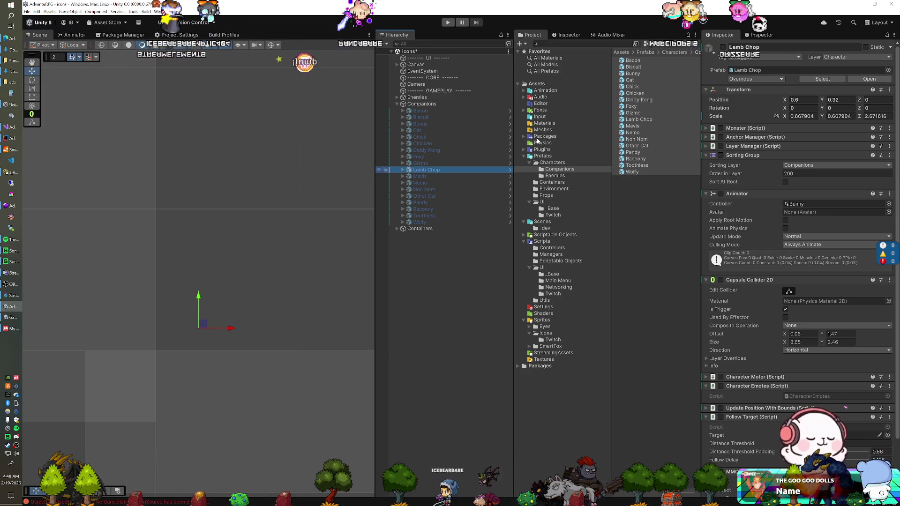
pyautogui.hotkey('alt', 'shift', 'a')
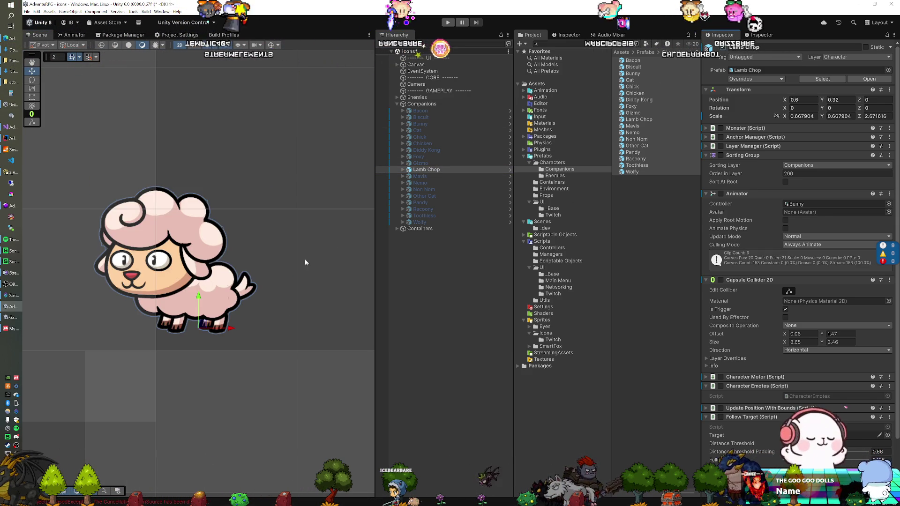
pyautogui.press('r')
pyautogui.moveTo(200, 329); pyautogui.dragTo(240, 328)
pyautogui.press('w')
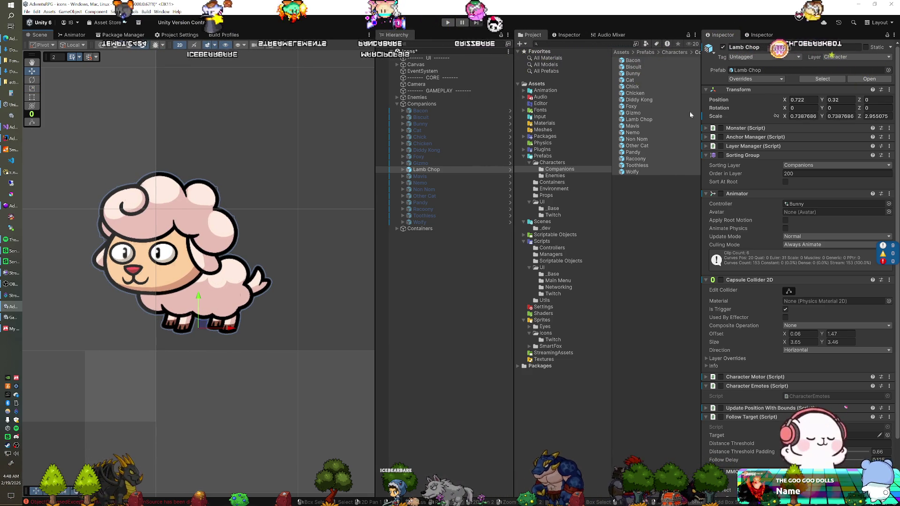
pyautogui.click(724, 47)
# Shrink Mavis to about 0.617 scale, nudge it left to X 0.554, and hide it
pyautogui.click(483, 176)
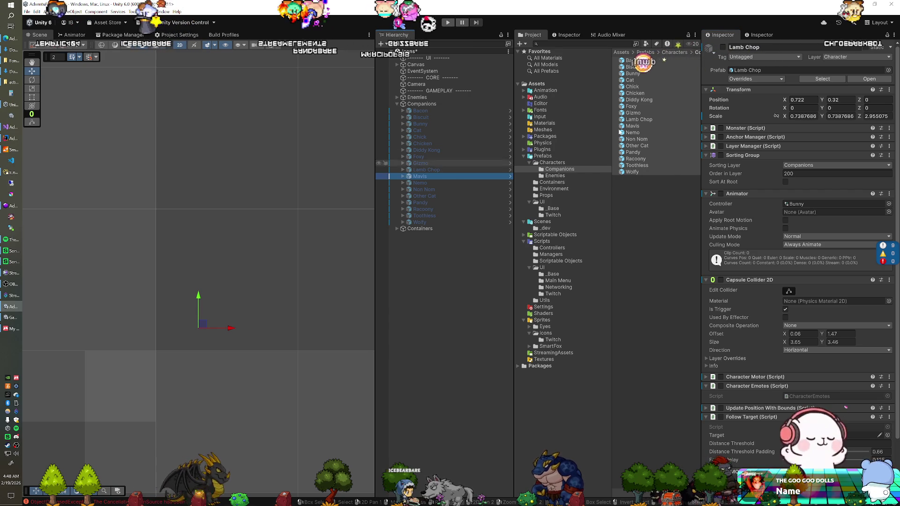
pyautogui.click(723, 47)
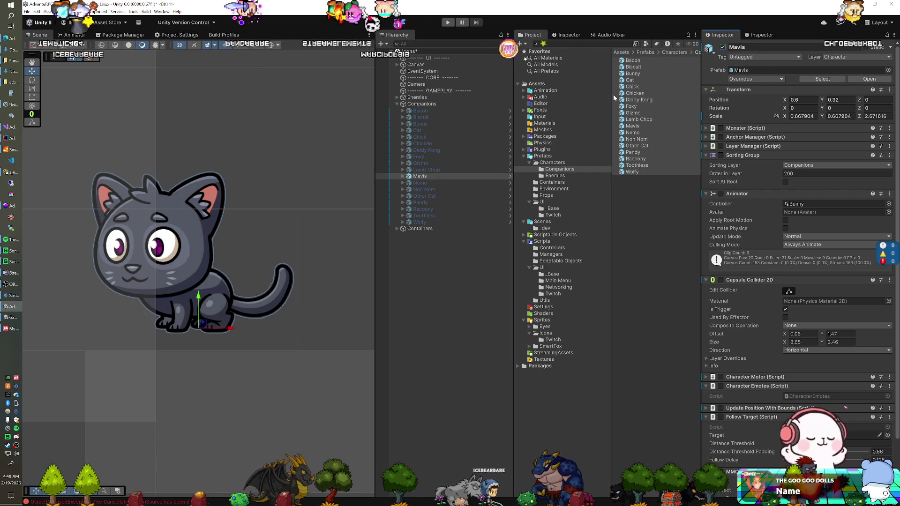
pyautogui.moveTo(199, 330); pyautogui.dragTo(198, 331)
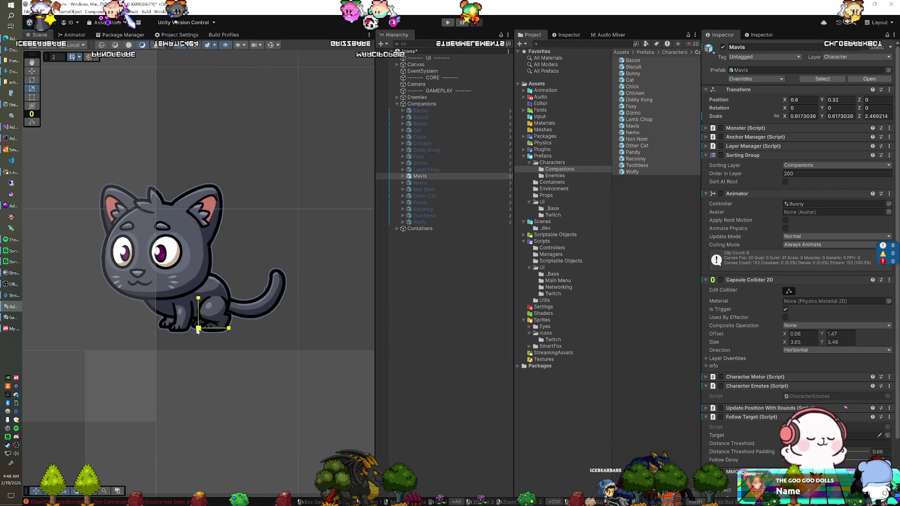
pyautogui.moveTo(235, 330); pyautogui.dragTo(231, 330)
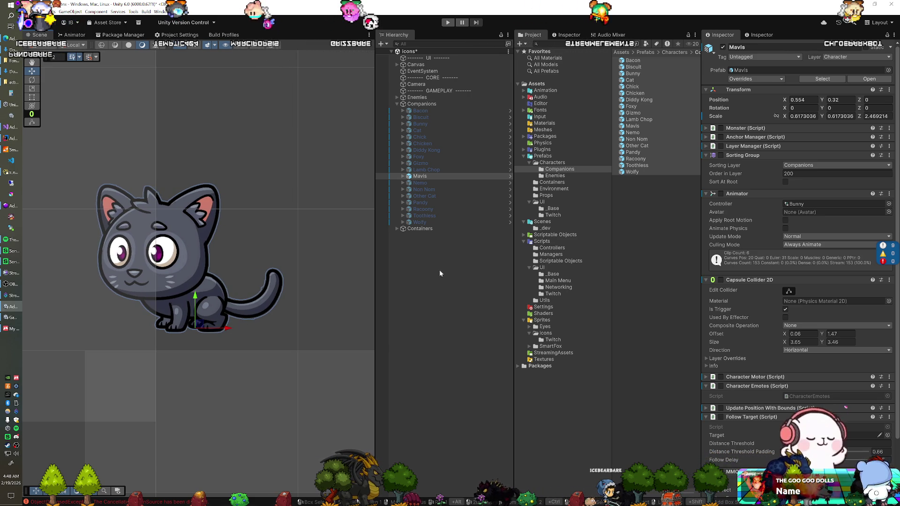
pyautogui.click(723, 47)
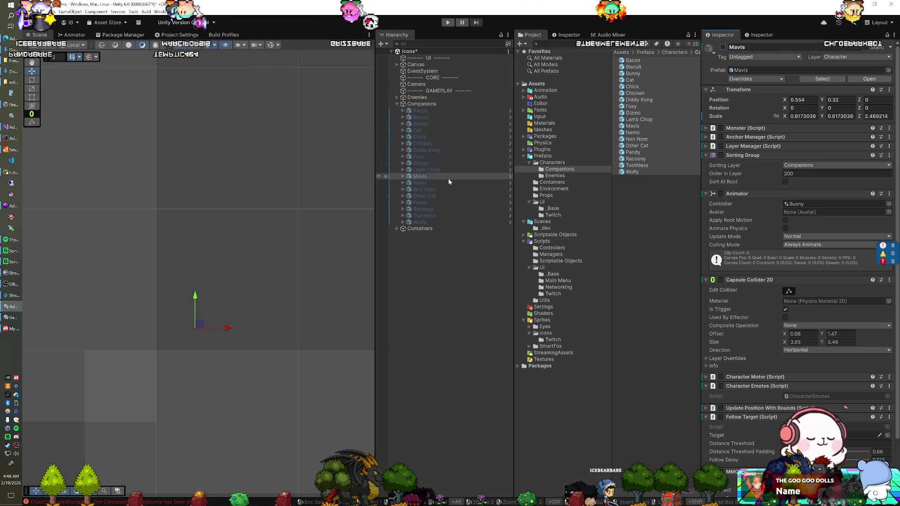
# Undo an accidental Gizmo move, then hide Nemo and move it out of Companions below Containers
pyautogui.click(723, 48)
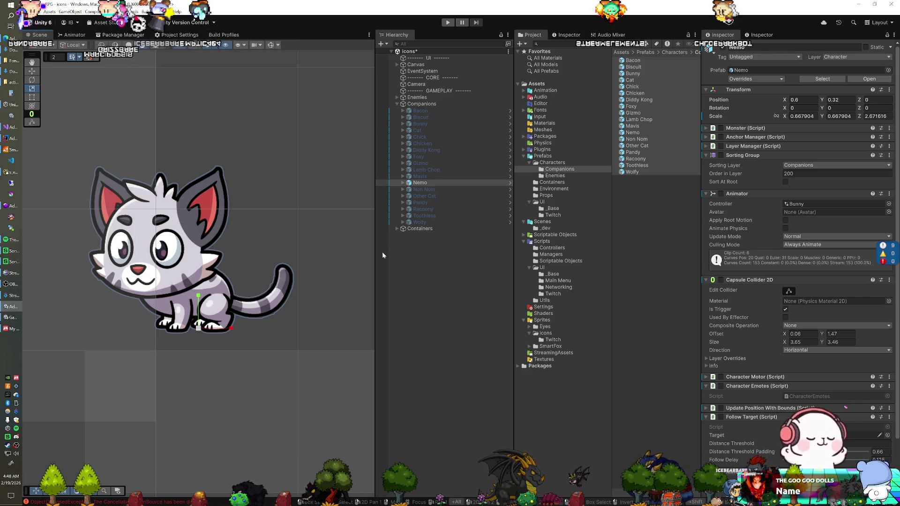
pyautogui.click(435, 163)
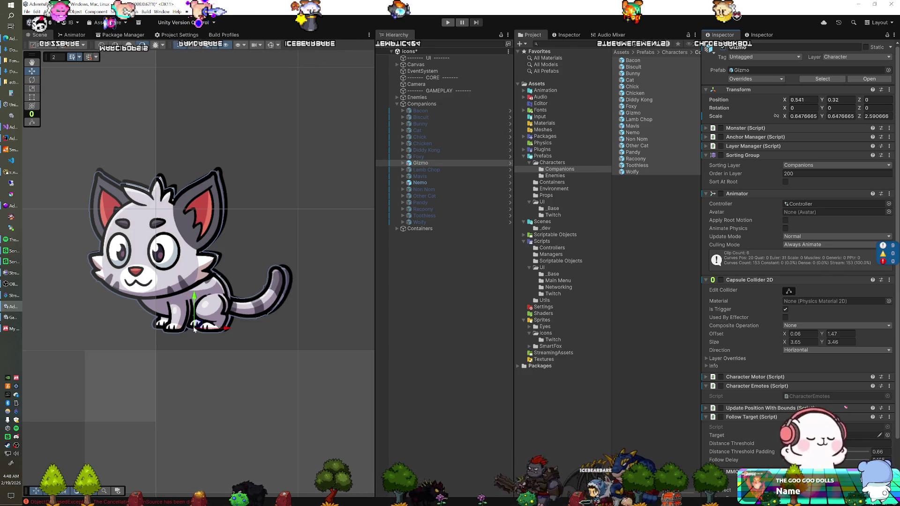
pyautogui.moveTo(197, 328); pyautogui.dragTo(322, 372)
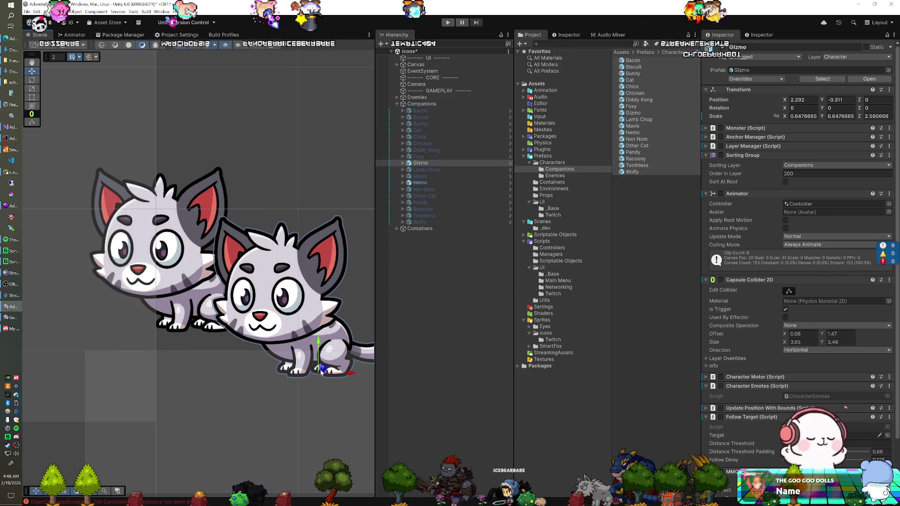
pyautogui.hotkey('ctrl', 'z')
pyautogui.click(435, 183)
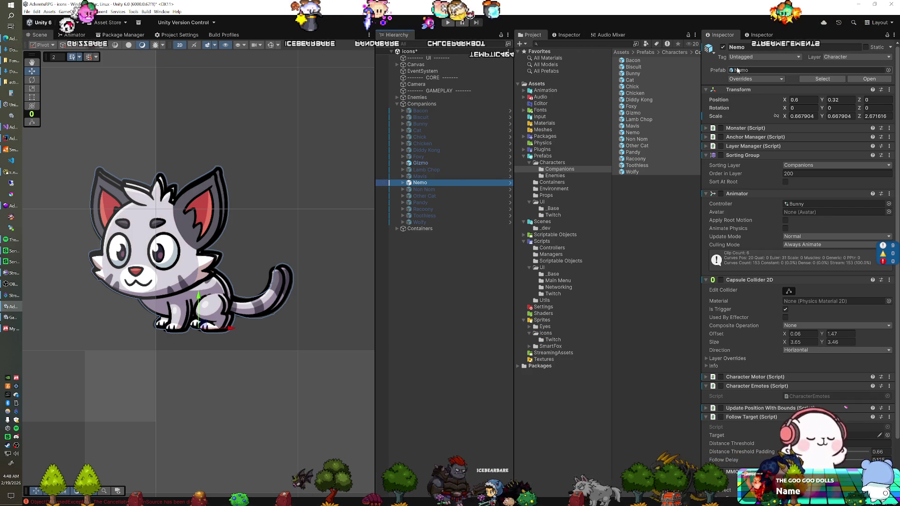
pyautogui.click(723, 47)
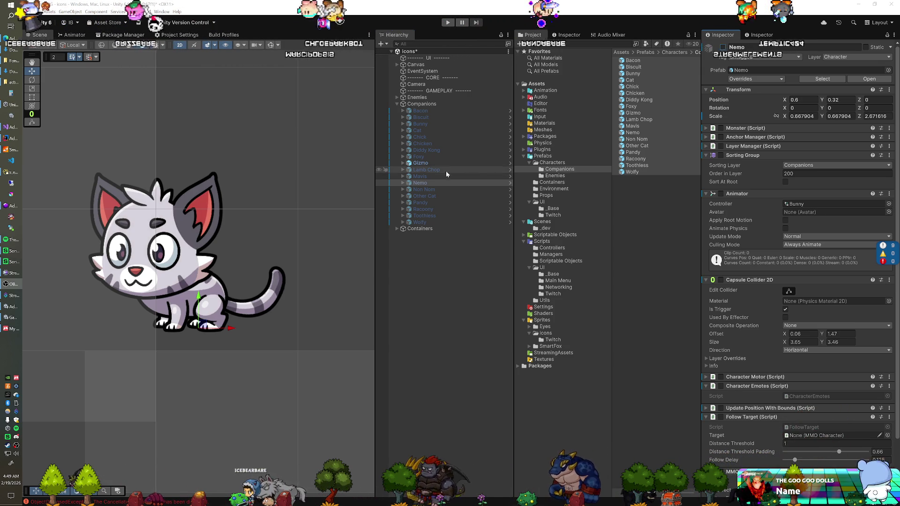
pyautogui.moveTo(429, 181); pyautogui.dragTo(421, 276)
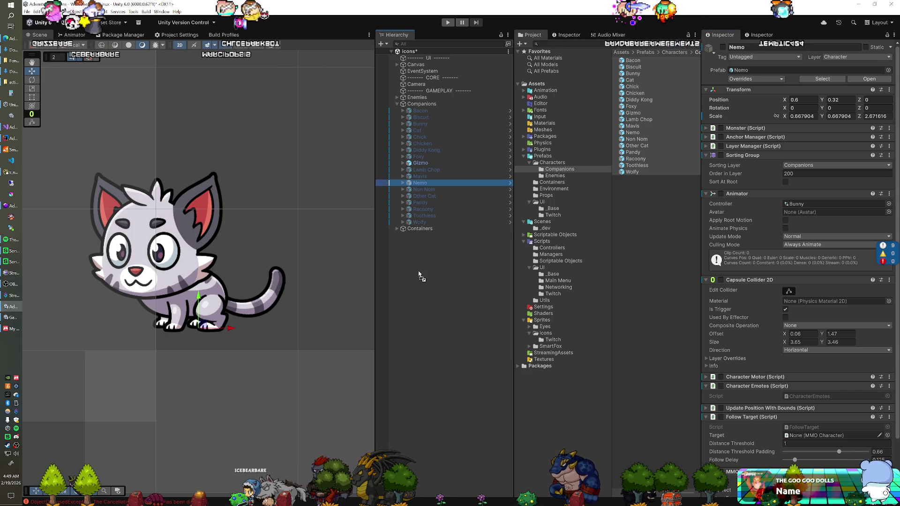
# Hide Gizmo and activate the Non Nom koala
pyautogui.click(429, 165)
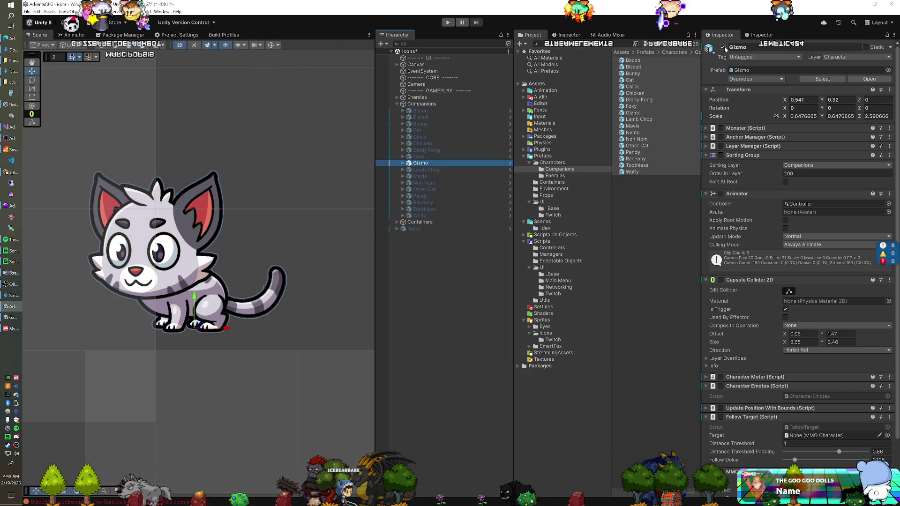
pyautogui.click(722, 46)
pyautogui.click(441, 171)
pyautogui.hotkey('alt', 'shift', 'a')
pyautogui.press('Down')
pyautogui.press('Down')
pyautogui.click(723, 47)
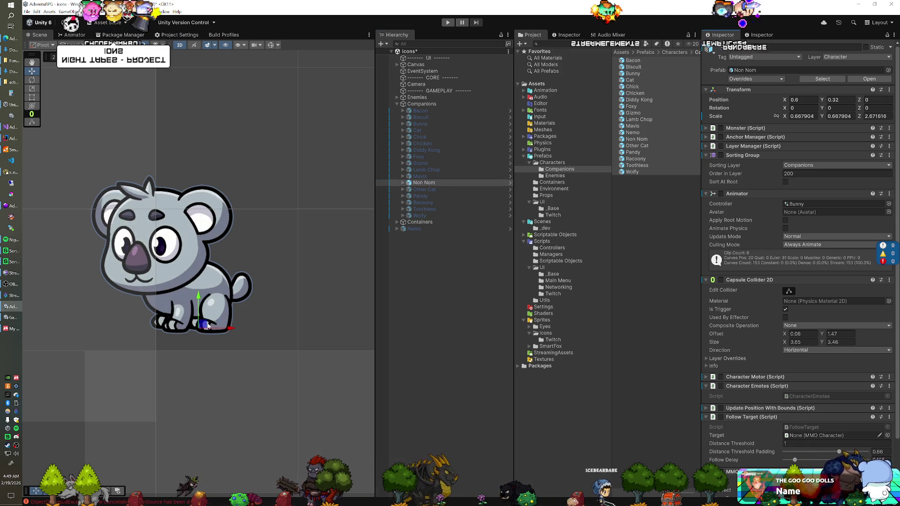
# Enlarge the Non Nom koala slightly and hide it
pyautogui.press('r')
pyautogui.moveTo(199, 327); pyautogui.dragTo(211, 335)
pyautogui.press('w')
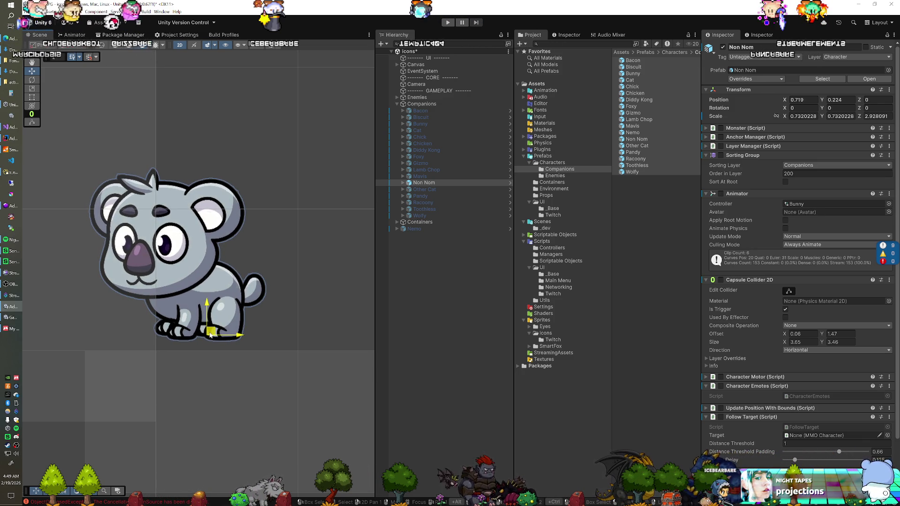
pyautogui.click(722, 48)
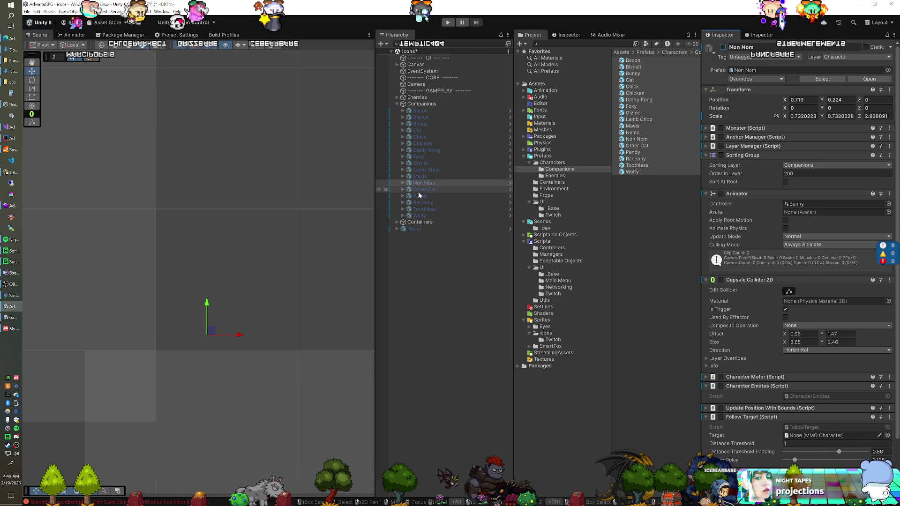
# Show Other Cat, enlarge it and shift it right, then hide it
pyautogui.press('Down')
pyautogui.click(724, 48)
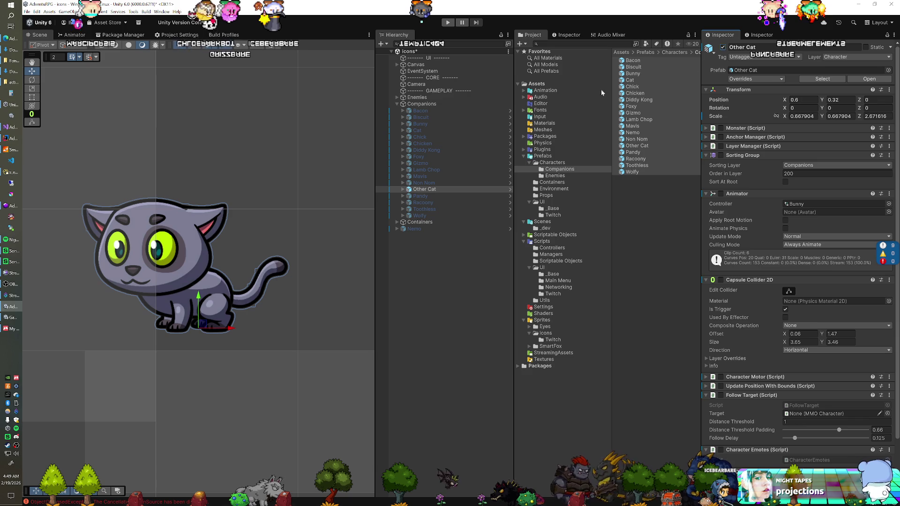
pyautogui.click(204, 324)
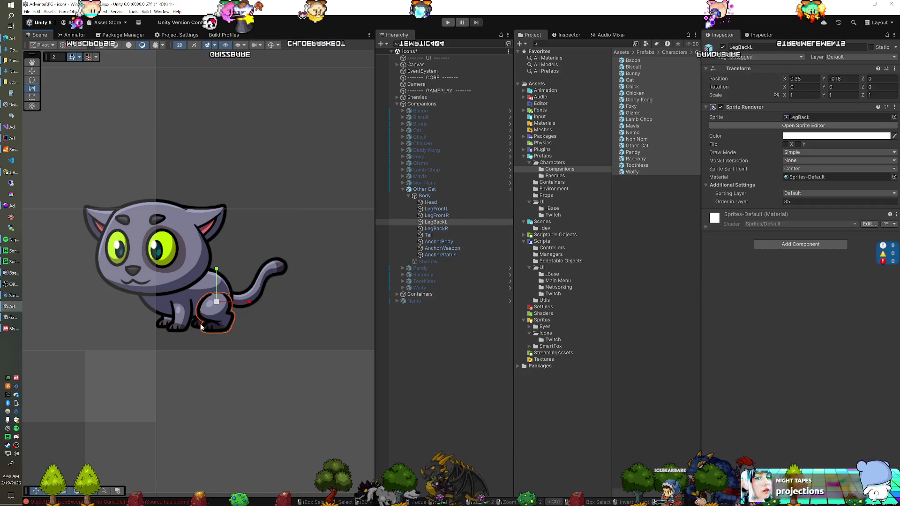
pyautogui.click(202, 327)
pyautogui.moveTo(200, 332); pyautogui.dragTo(238, 330)
pyautogui.press('w')
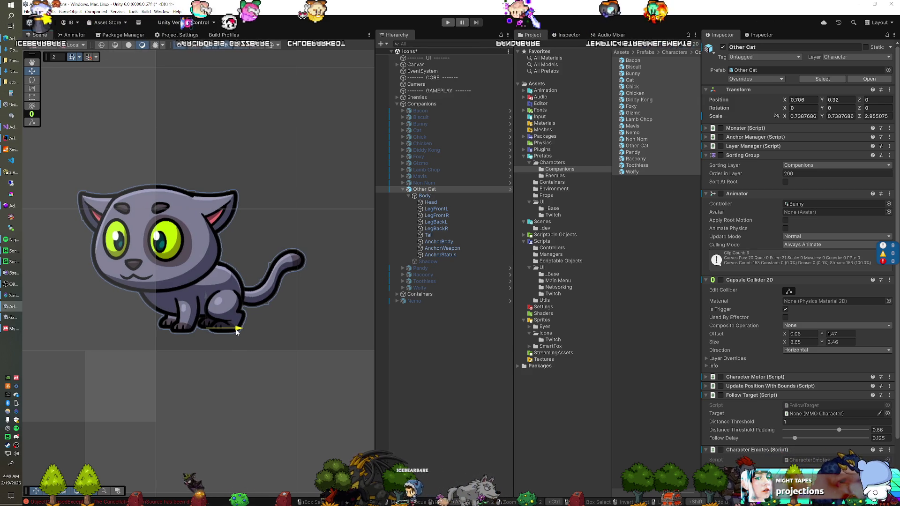
pyautogui.click(723, 47)
# Show Pandy, scale it to 0.703 at X 0.61, Y 0.165, then hide it
pyautogui.click(402, 189)
pyautogui.click(402, 196)
pyautogui.click(723, 47)
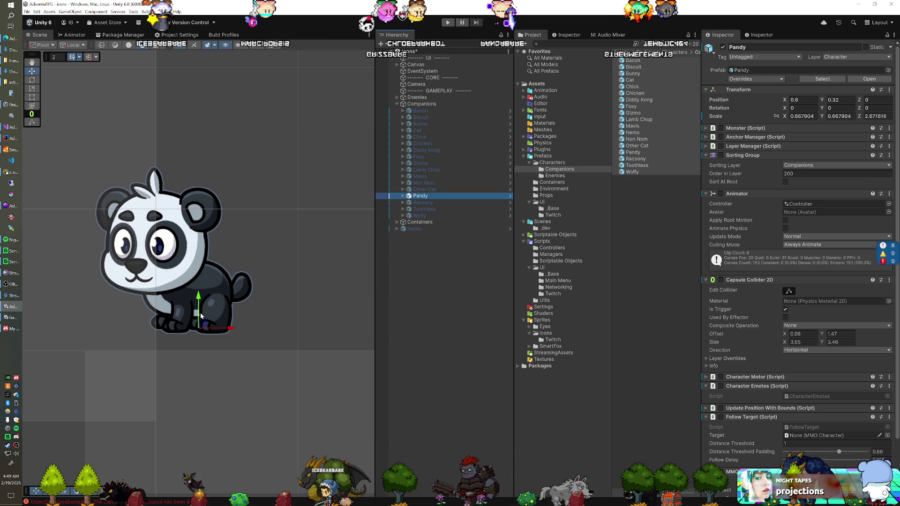
pyautogui.moveTo(198, 327); pyautogui.dragTo(206, 336)
pyautogui.press('w')
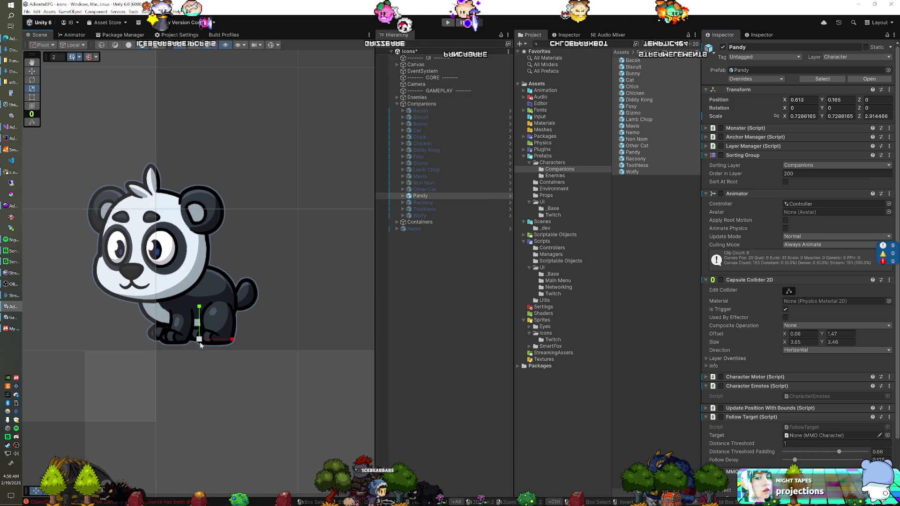
pyautogui.moveTo(199, 341); pyautogui.dragTo(231, 343)
pyautogui.press('w')
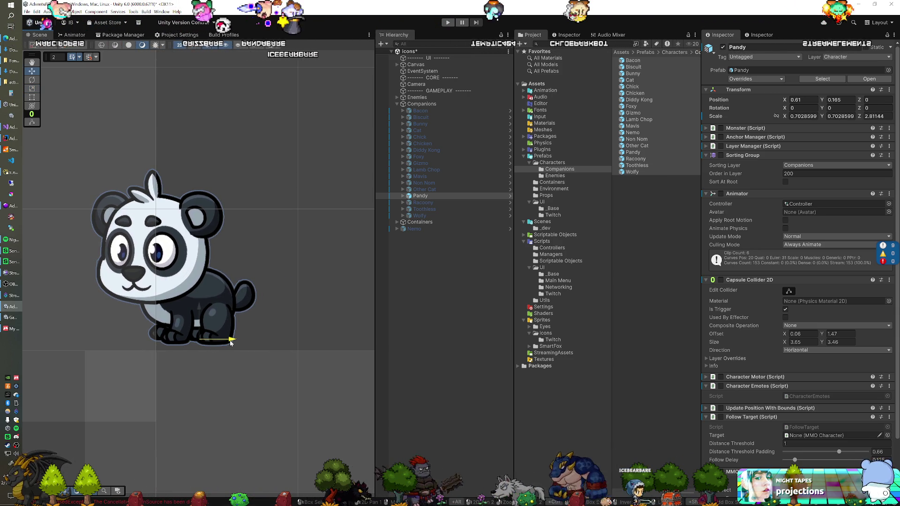
pyautogui.click(723, 48)
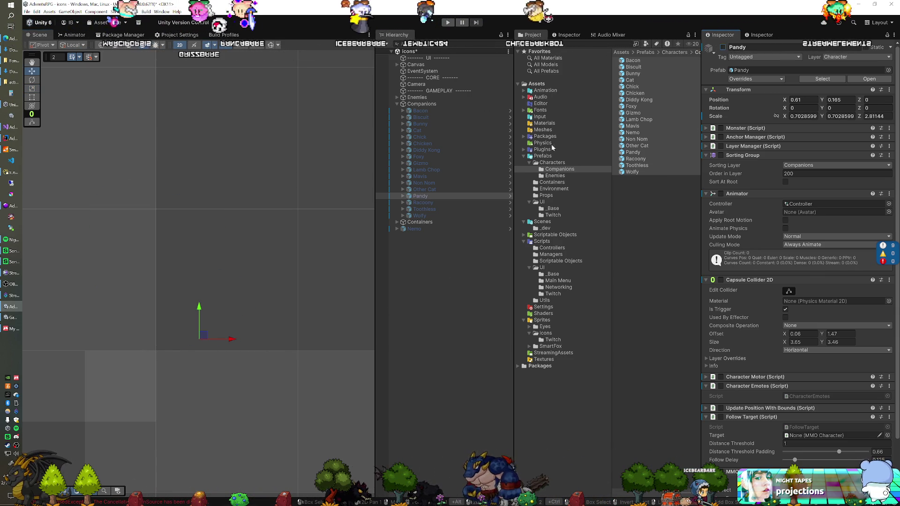
# Briefly show the Racoony companion, then hide it again
pyautogui.click(424, 202)
pyautogui.click(723, 47)
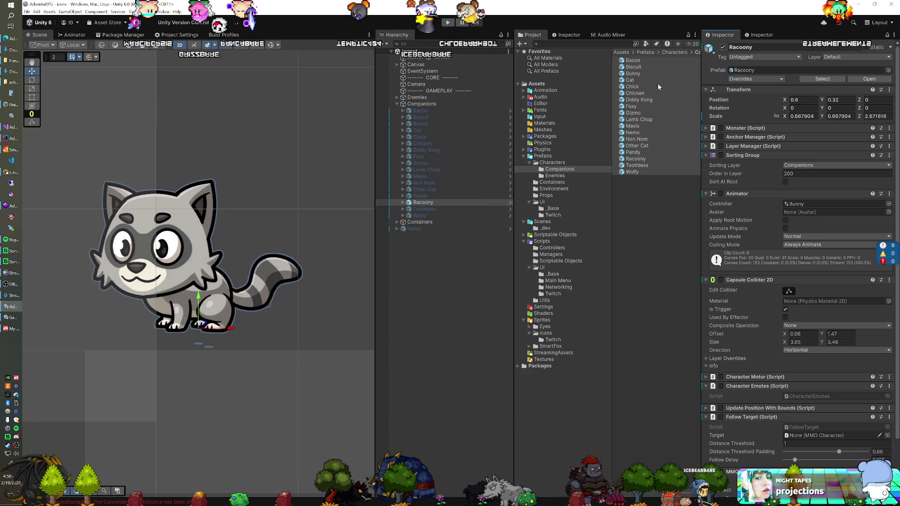
pyautogui.click(723, 47)
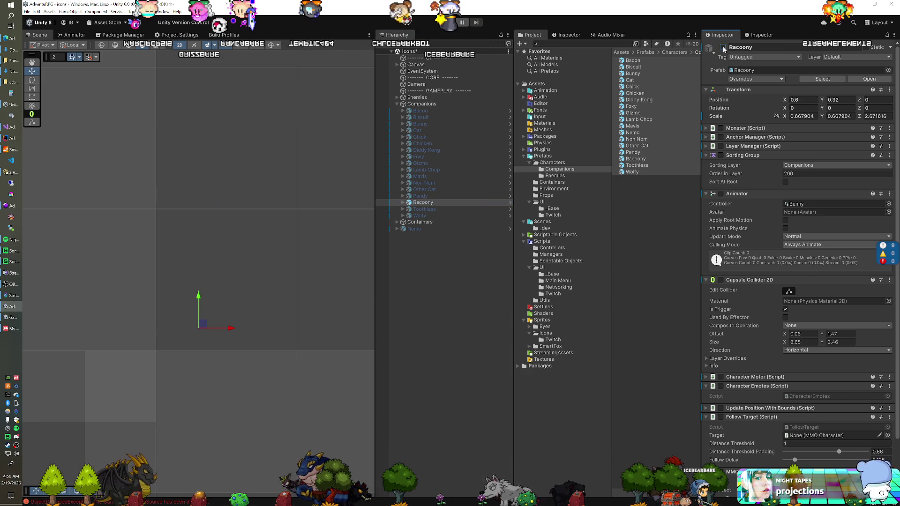
# Show Toothless, enlarge the dragon, then hide it again
pyautogui.click(462, 209)
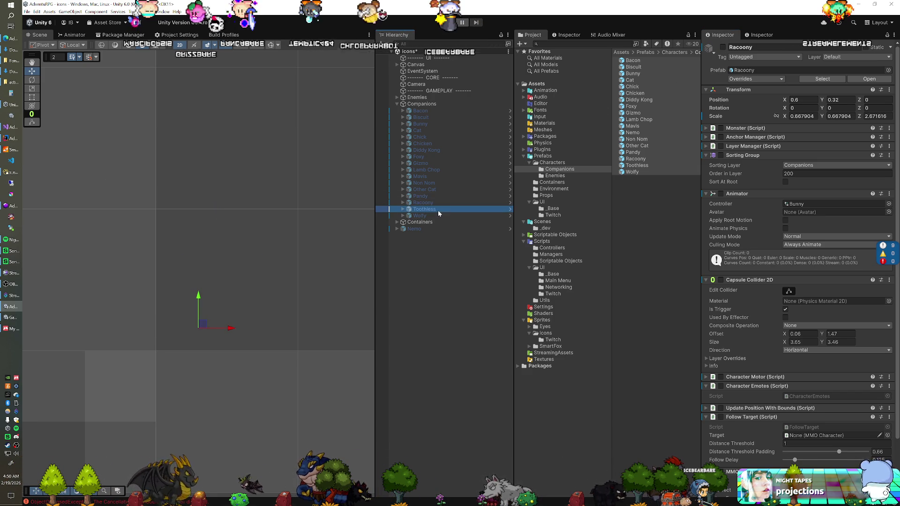
pyautogui.click(723, 48)
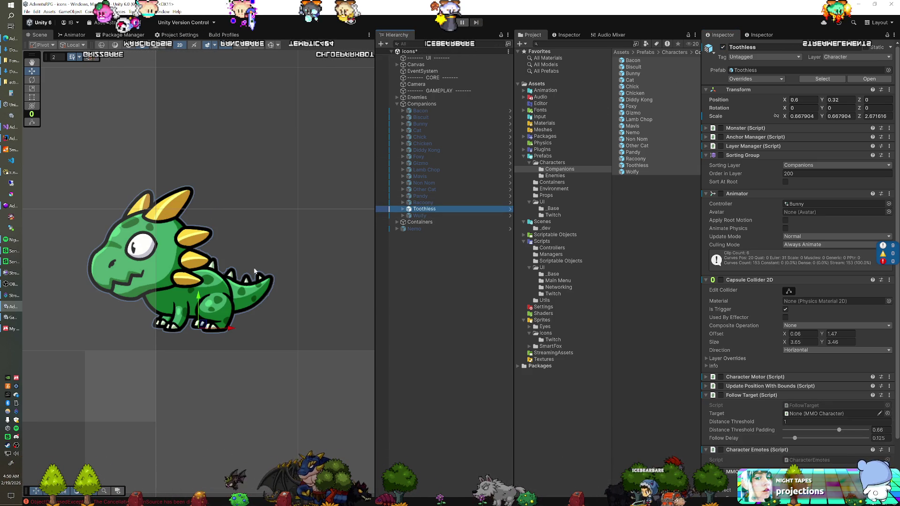
pyautogui.moveTo(201, 330); pyautogui.dragTo(230, 330)
pyautogui.press('w')
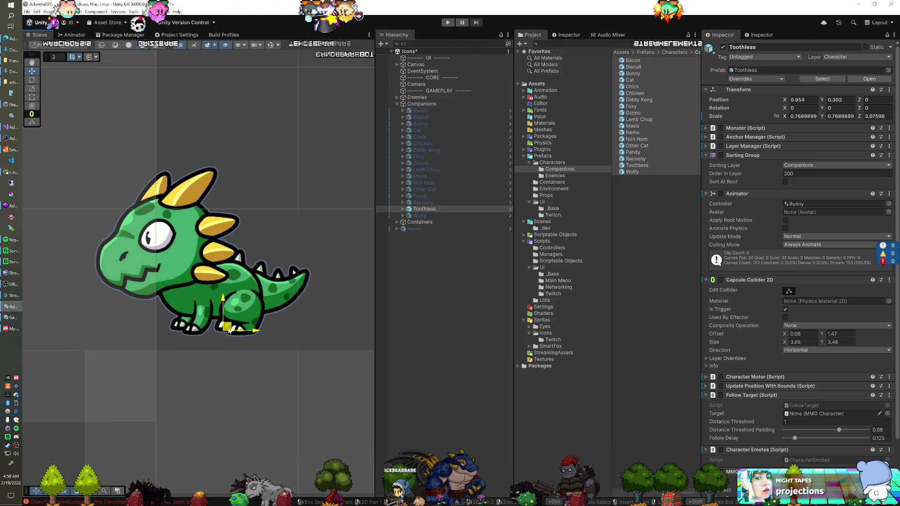
pyautogui.click(723, 48)
# Show Wolfy, scale it to 0.7299454 and place it at X 0.593, Y 0.221
pyautogui.click(437, 214)
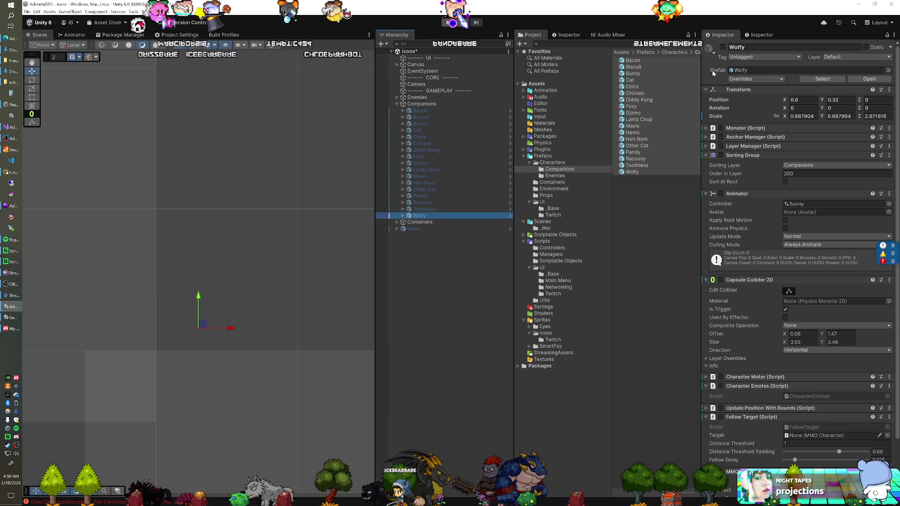
pyautogui.click(723, 47)
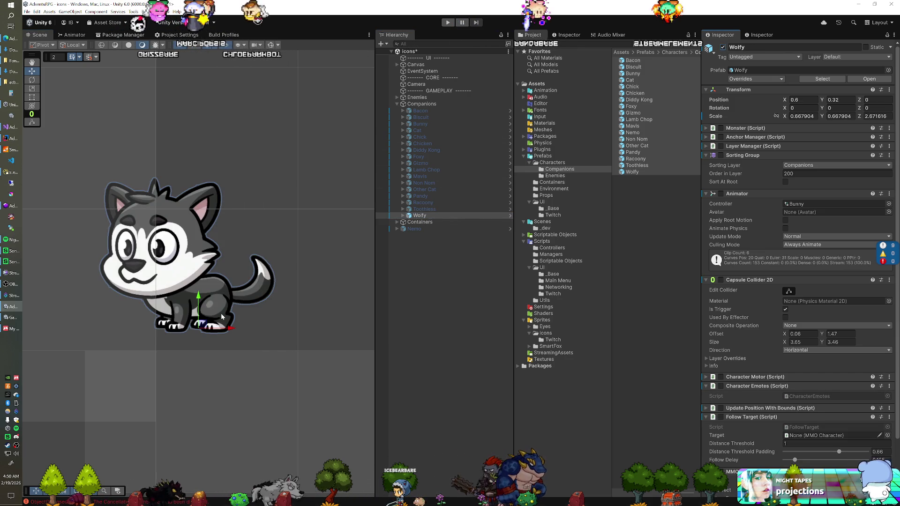
pyautogui.press('r')
pyautogui.moveTo(200, 327)
pyautogui.mouseDown()
pyautogui.moveTo(209, 334)
pyautogui.moveTo(199, 339)
pyautogui.moveTo(226, 339)
pyautogui.mouseUp()
pyautogui.press('r')
pyautogui.press('w')
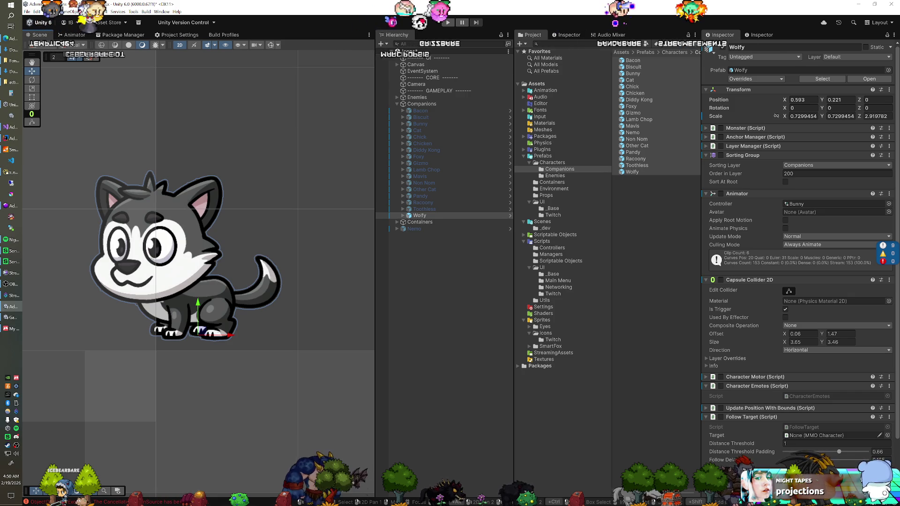
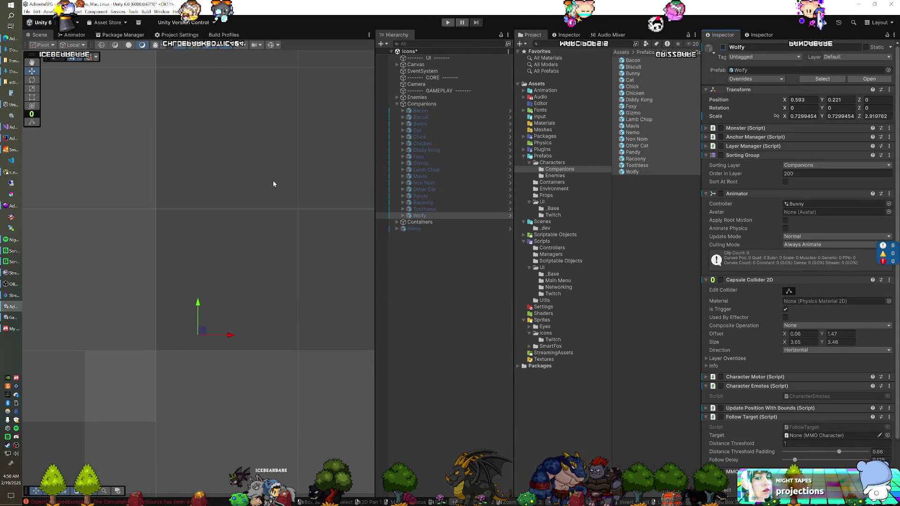
# Glance at the Objects table list in Navicat, then bring IntelliJ IDEA with EnemyManager.java forward
pyautogui.click(8, 173)
pyautogui.click(265, 127)
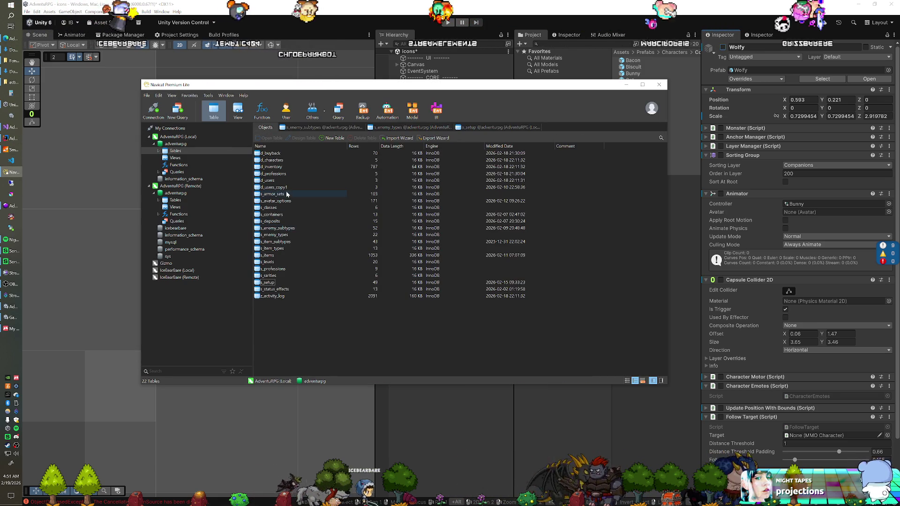
pyautogui.click(430, 46)
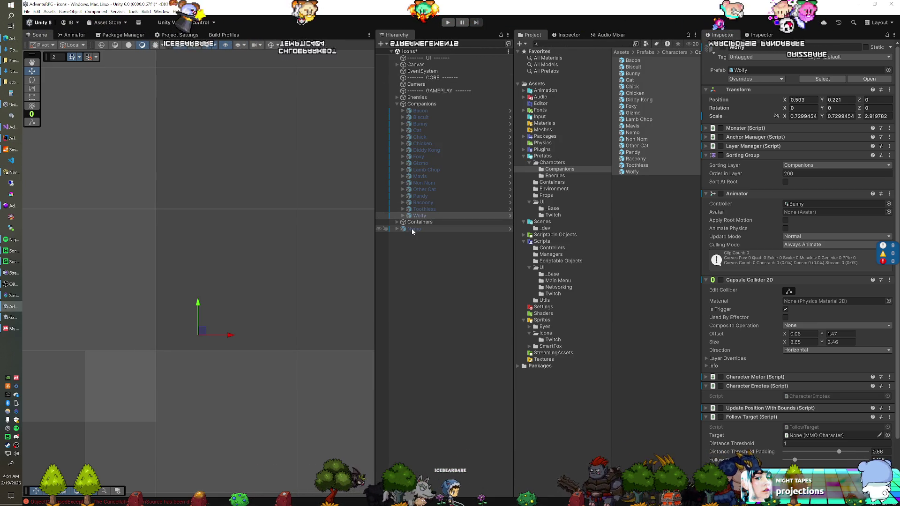
pyautogui.click(11, 138)
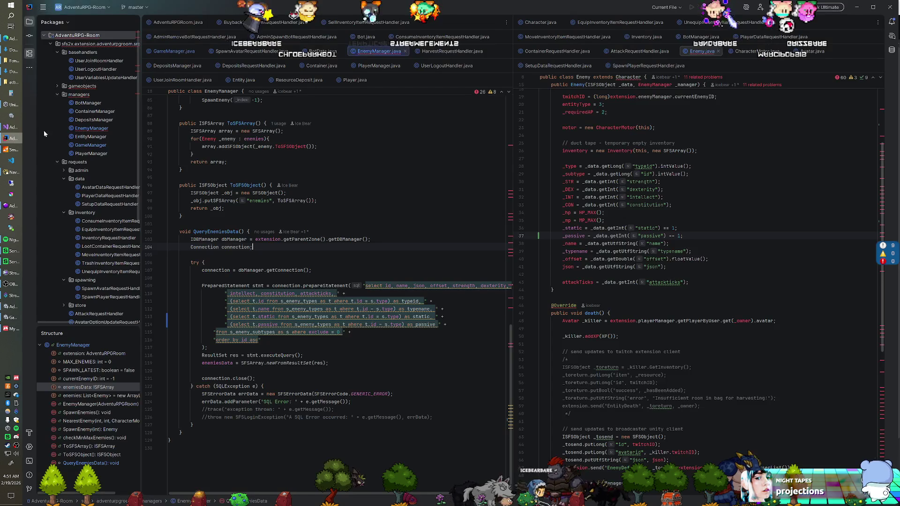
# Open Avatar.java and search for 'companion' to reach the randomize companion comment
pyautogui.scroll(-4, 703, 235)
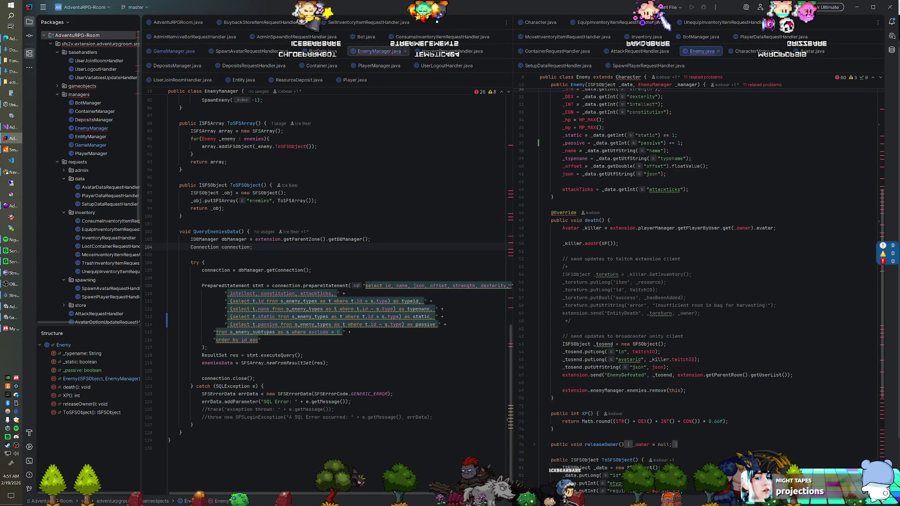
pyautogui.click(809, 52)
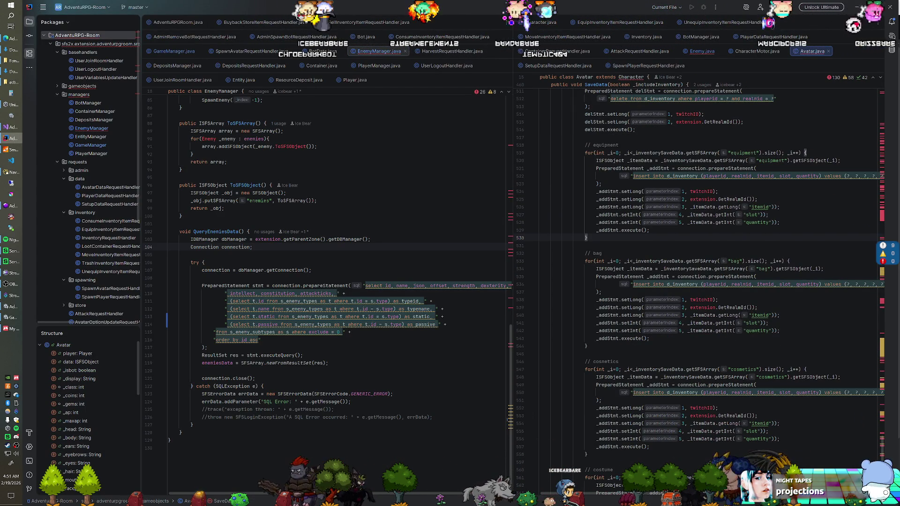
pyautogui.hotkey('ctrl', 'f')
pyautogui.write('companion')
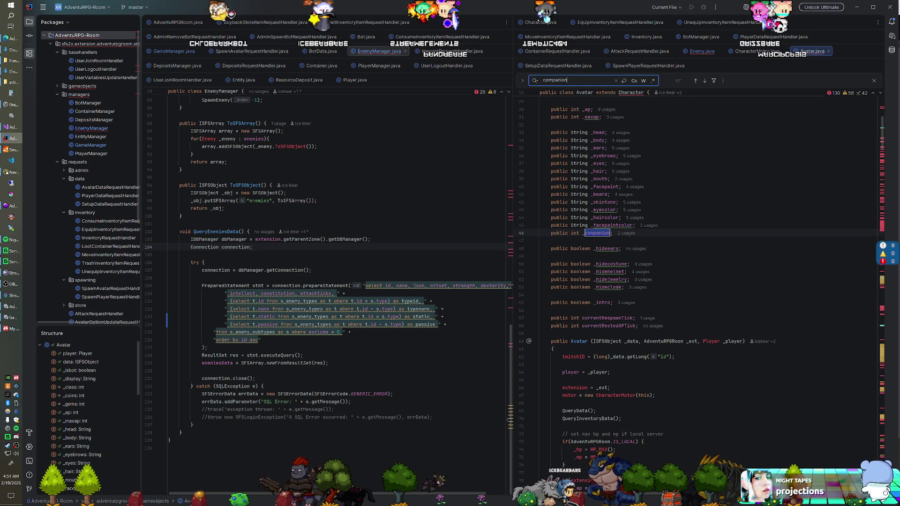
pyautogui.press('Return')
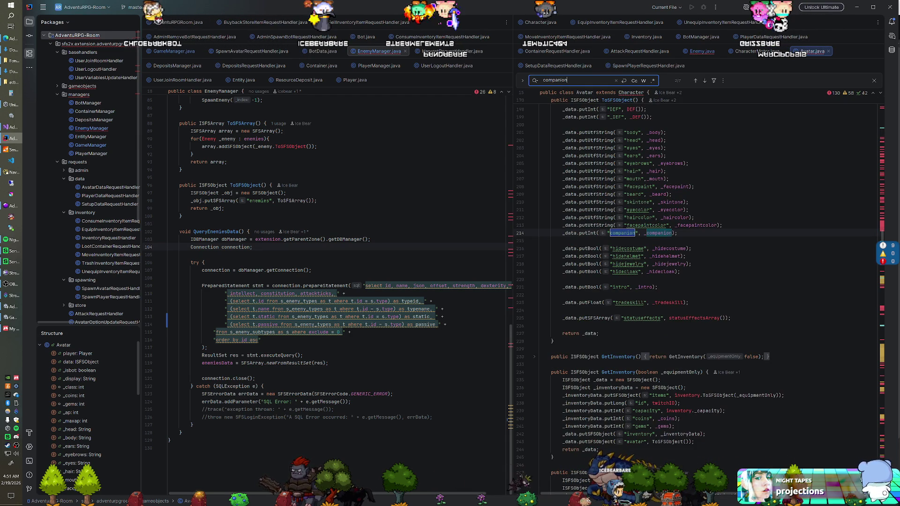
pyautogui.press('Return')
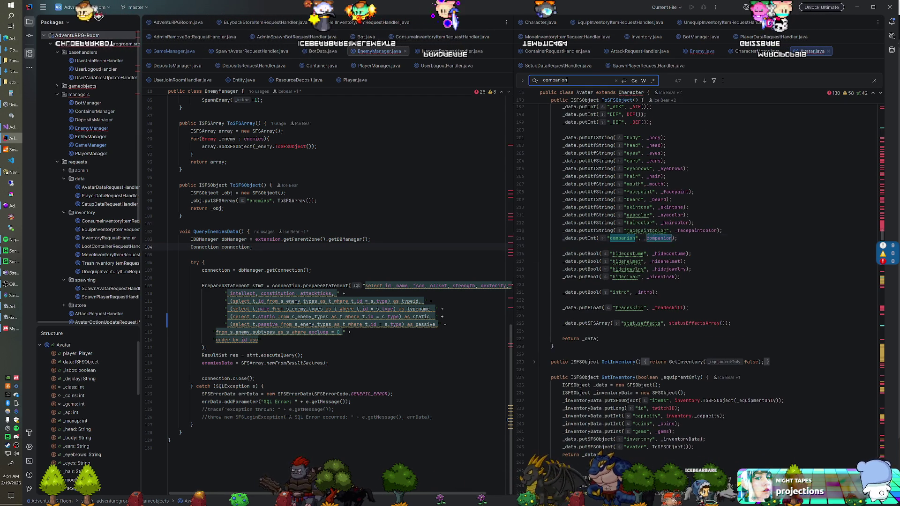
pyautogui.press('Return')
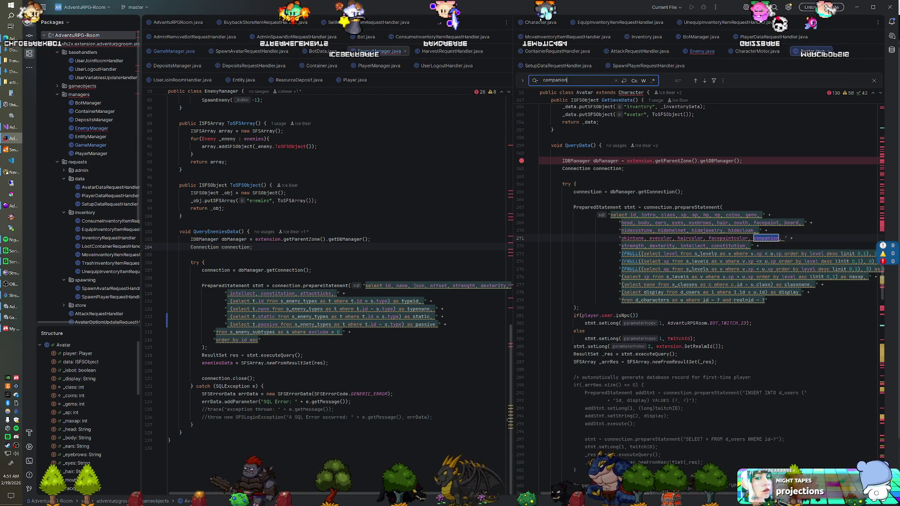
pyautogui.press('Return')
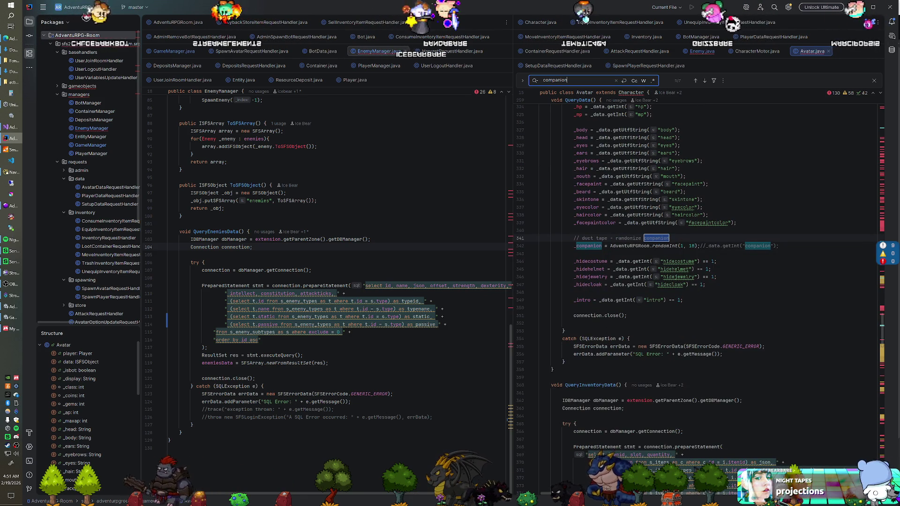
# Change the randomInt upper bound on line 342 from 18 to 17
pyautogui.click(610, 245)
pyautogui.click(695, 246)
pyautogui.press('BackSpace')
pyautogui.write('7')
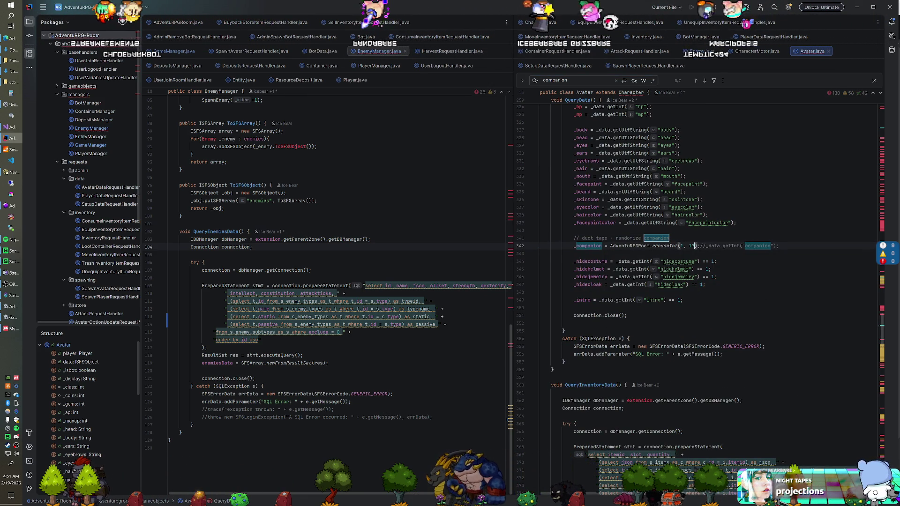
# Rebuild the AdventuRPG-Room server extension artifact
pyautogui.rightClick(82, 40)
pyautogui.click(154, 214)
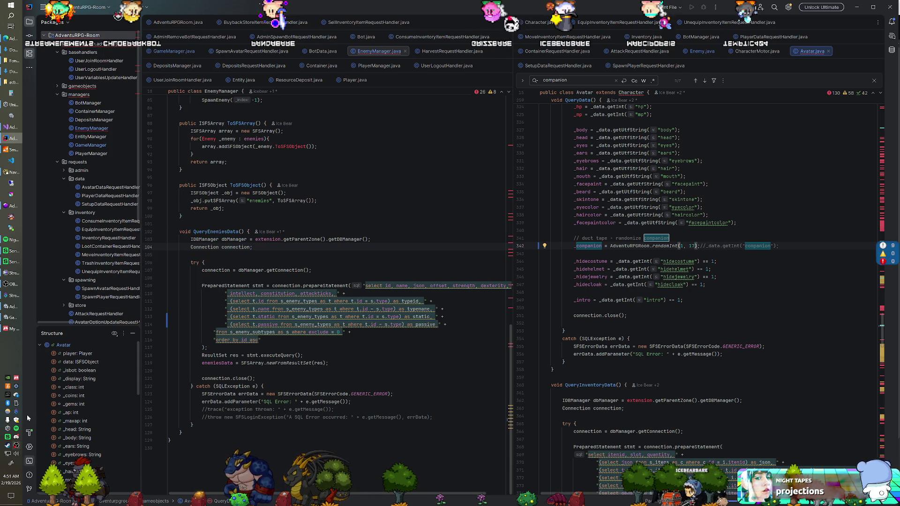
pyautogui.click(30, 432)
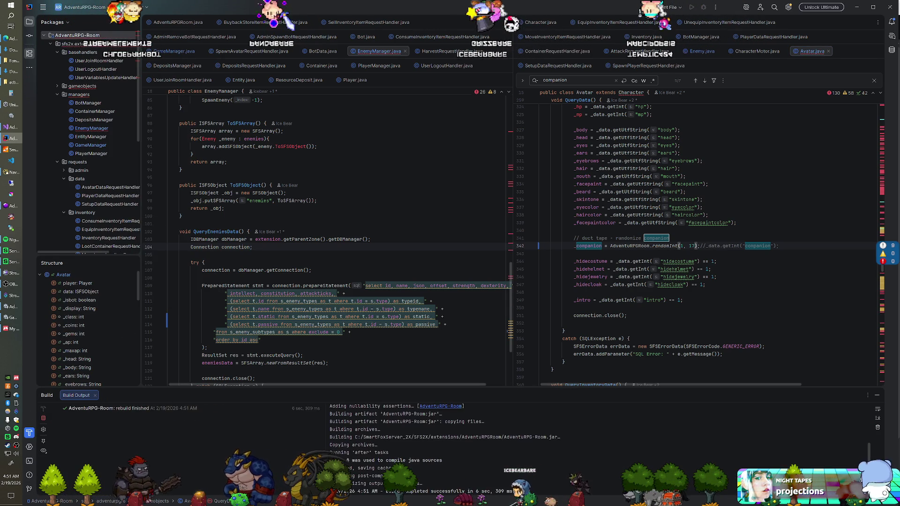
pyautogui.hotkey('alt', 'Tab')
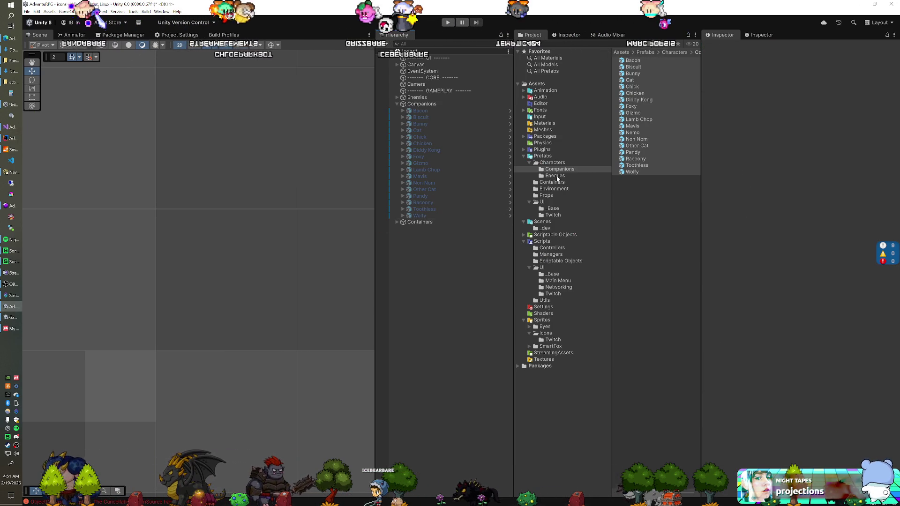
# Delete the Nemo prefab from Prefabs/Characters/Companions
pyautogui.click(642, 133)
pyautogui.press('Delete')
pyautogui.press('Return')
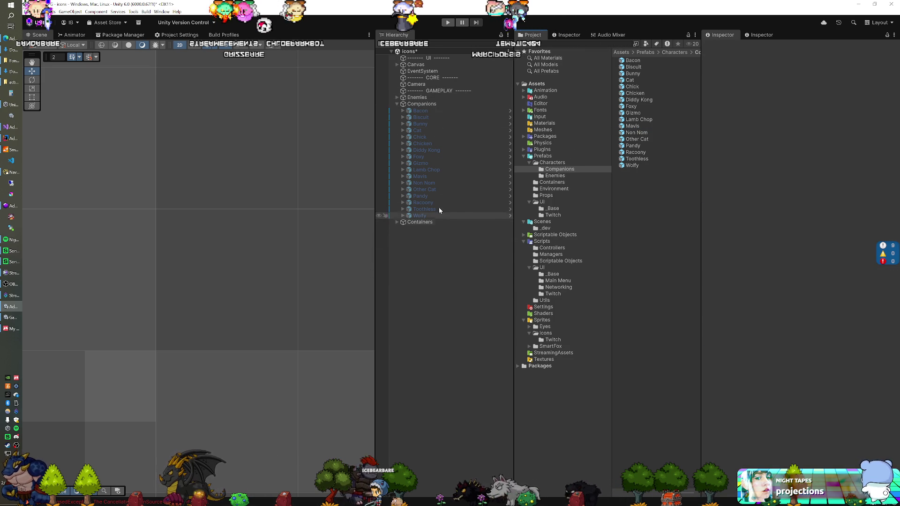
# Load the 4.game scene and review the Spawn Manager's Companion Prefabs list
pyautogui.click(544, 222)
pyautogui.moveTo(634, 67)
pyautogui.mouseDown()
pyautogui.moveTo(477, 296)
pyautogui.moveTo(429, 280)
pyautogui.mouseUp()
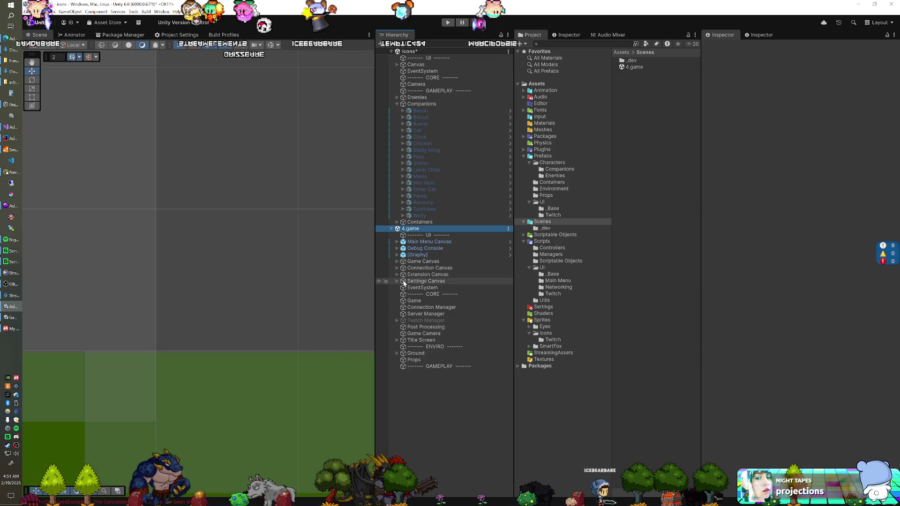
pyautogui.click(414, 301)
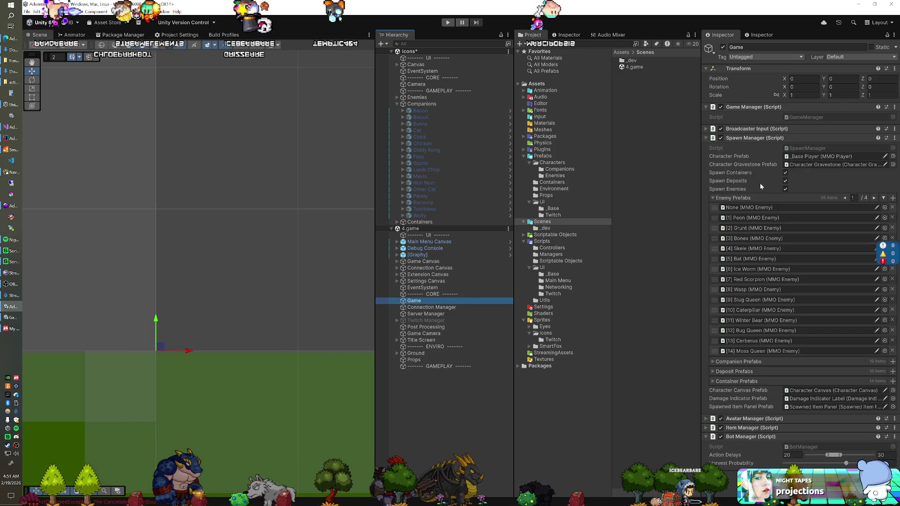
pyautogui.click(737, 198)
pyautogui.click(736, 209)
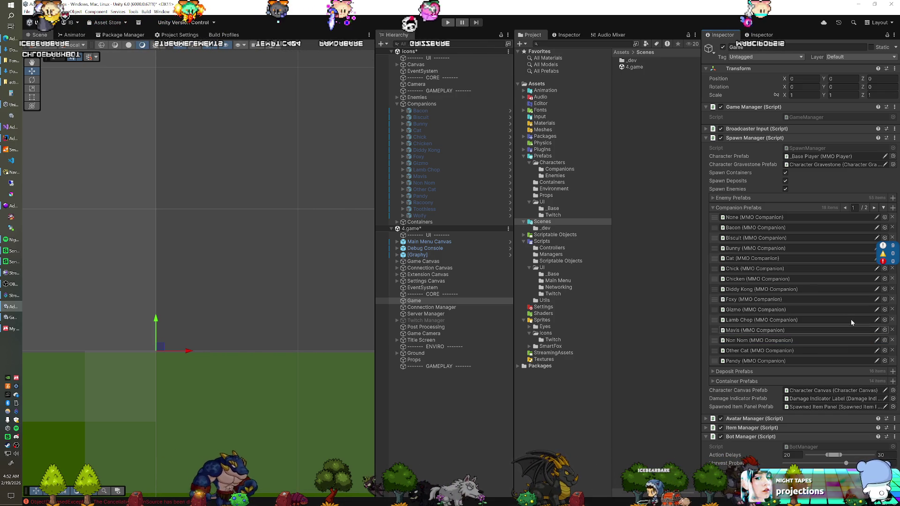
pyautogui.click(712, 209)
# Remove the 4.game scene after saving its changes, and frame Bacon in view
pyautogui.click(508, 229)
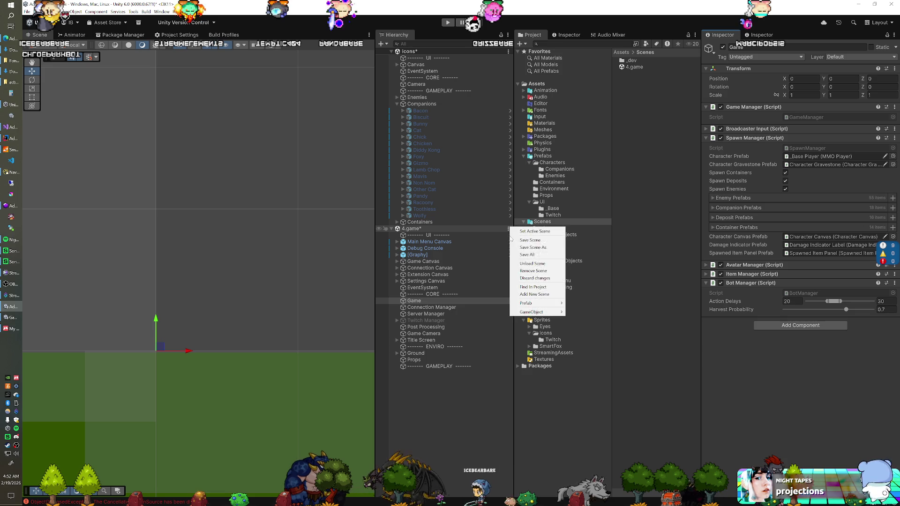
pyautogui.click(522, 271)
pyautogui.click(451, 273)
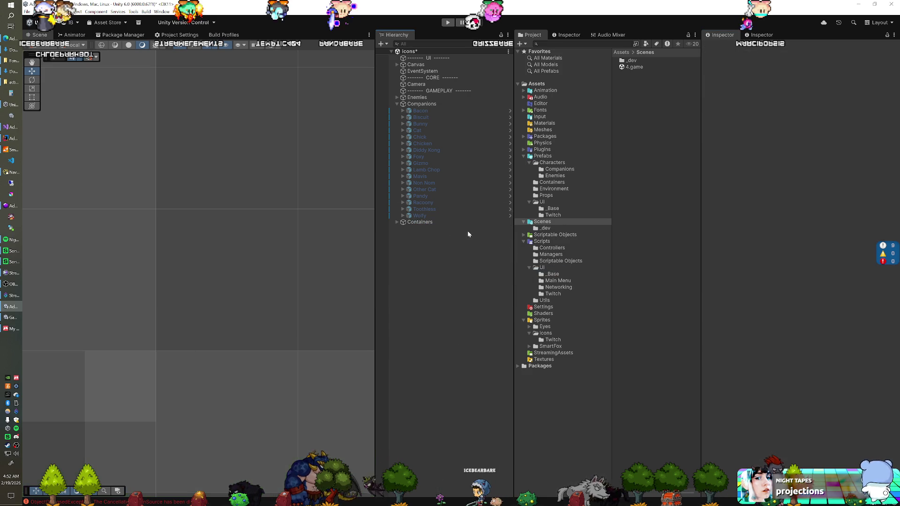
pyautogui.doubleClick(420, 110)
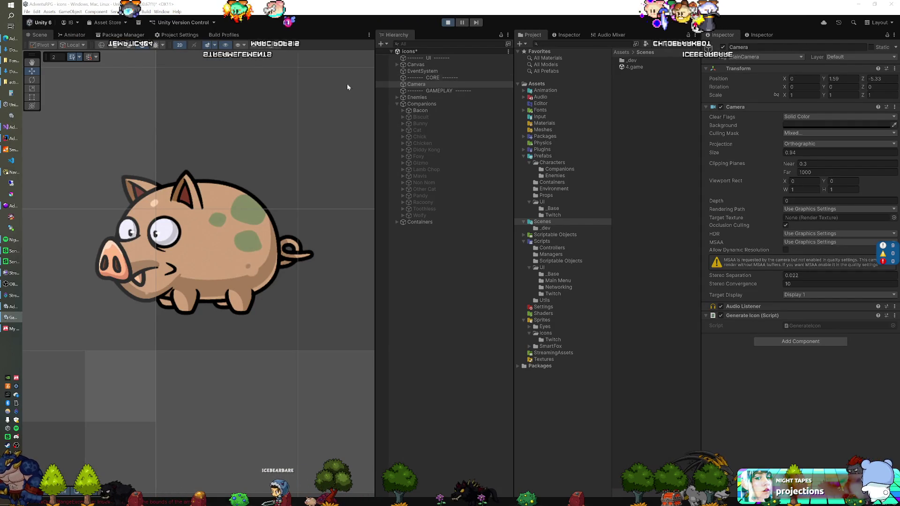
# Stop Play mode and switch to GenerateIcon.cs in Visual Studio
pyautogui.hotkey('ctrl', 'p')
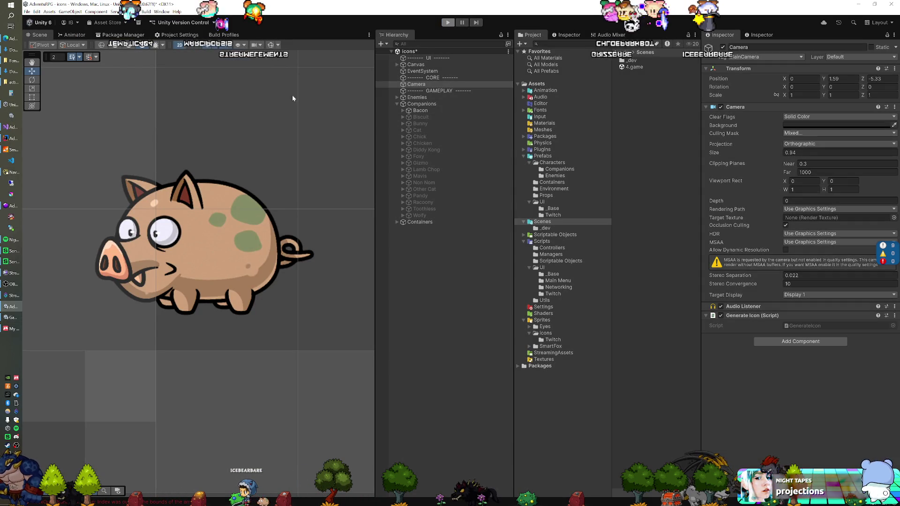
pyautogui.hotkey('alt', 'Tab')
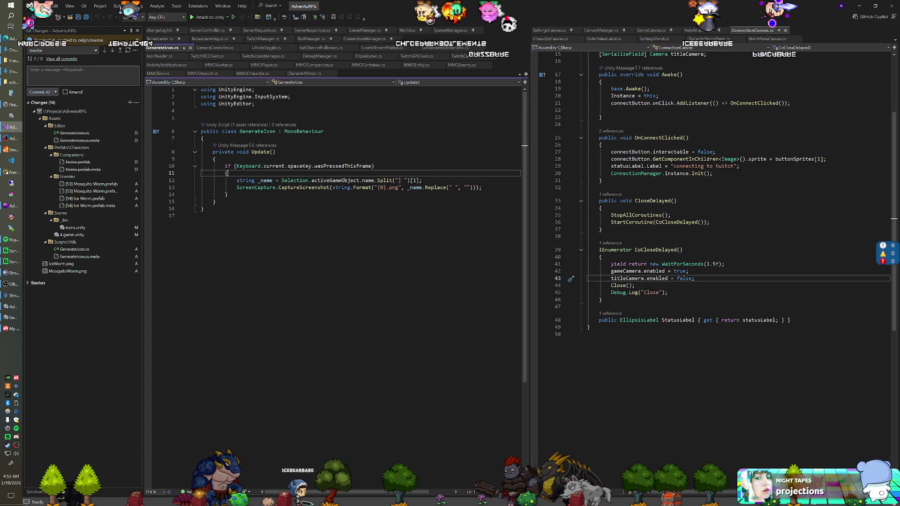
# Add line 12: string _name = Selection.activeGameObject.name;
pyautogui.press('Return')
pyautogui.write('st')
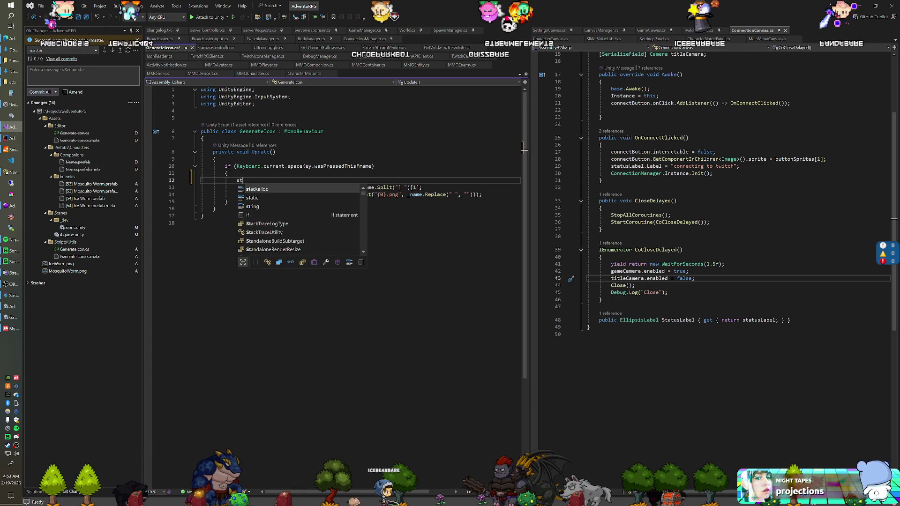
pyautogui.click(281, 187)
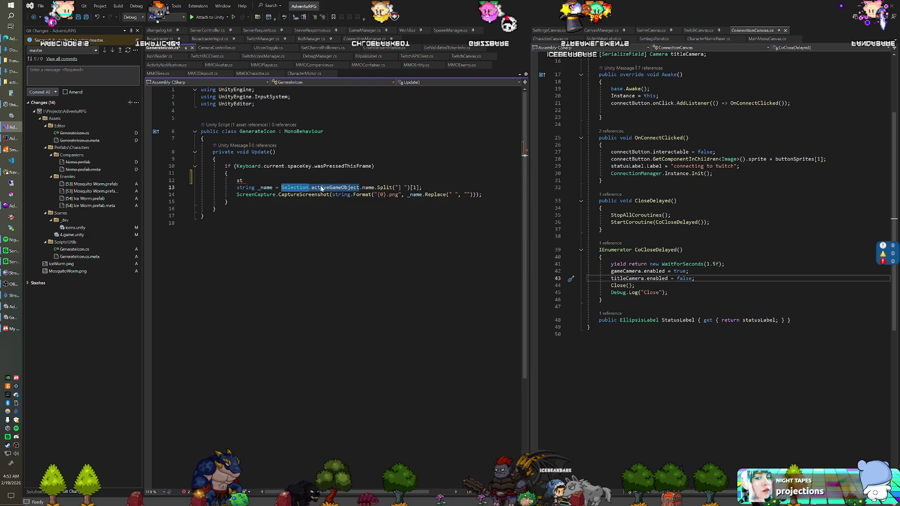
pyautogui.click(243, 180)
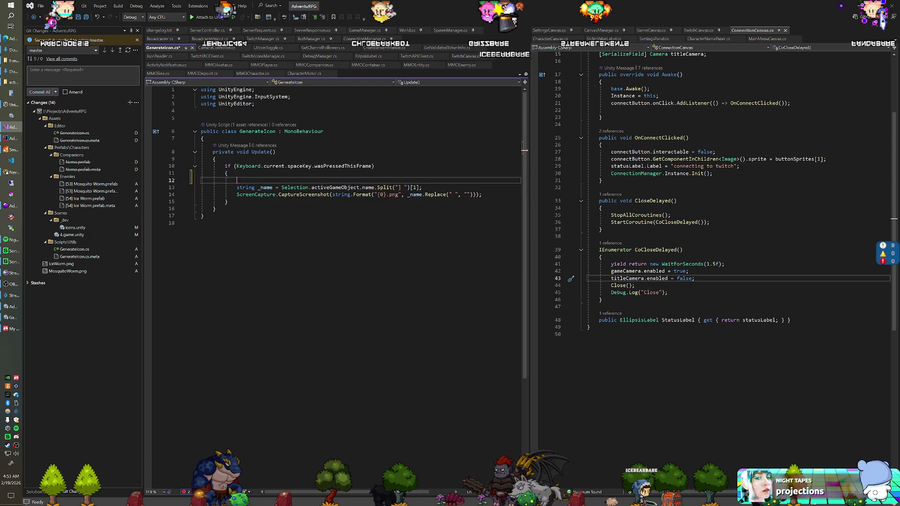
pyautogui.write('str')
pyautogui.write('ing _name ')
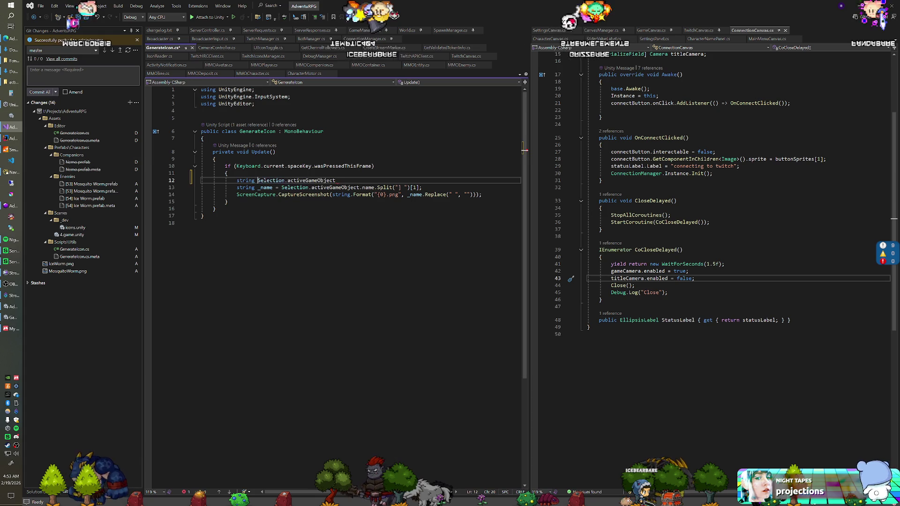
pyautogui.write('=')
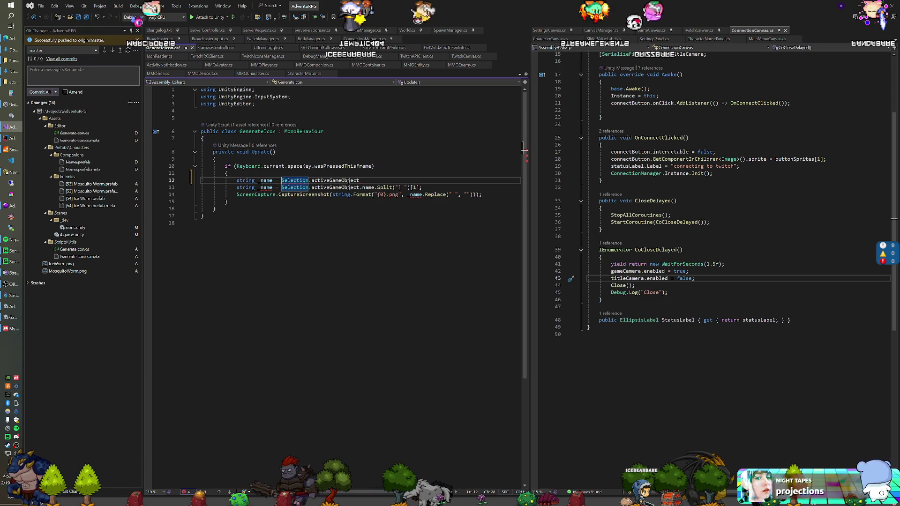
pyautogui.press('End')
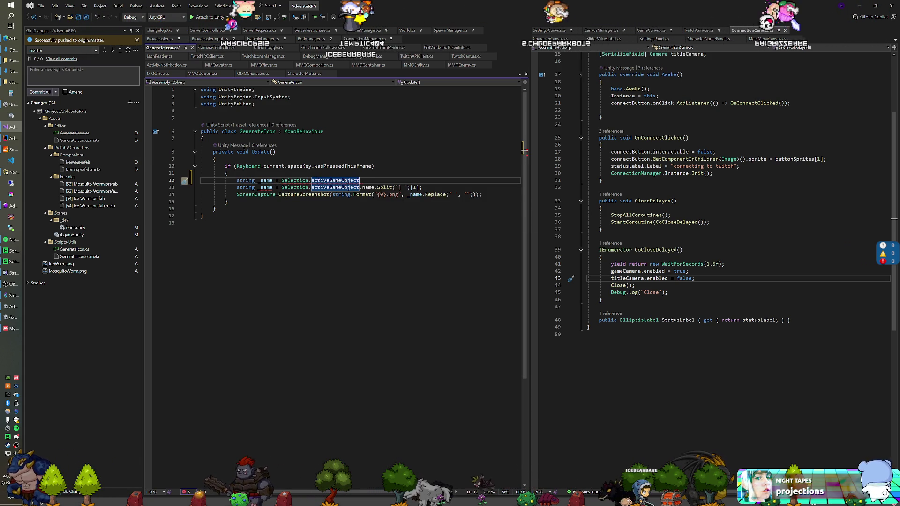
pyautogui.write('.name;')
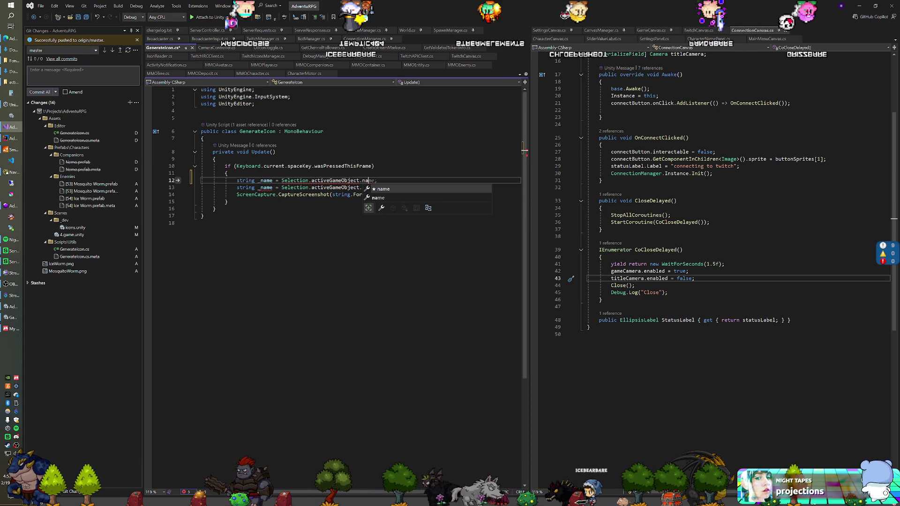
pyautogui.press('Return')
# Guard the split line with if(_name.Contains("]")), drop its duplicate 'string', and save
pyautogui.press('Down')
pyautogui.press('Delete')
pyautogui.press('Delete')
pyautogui.press('Delete')
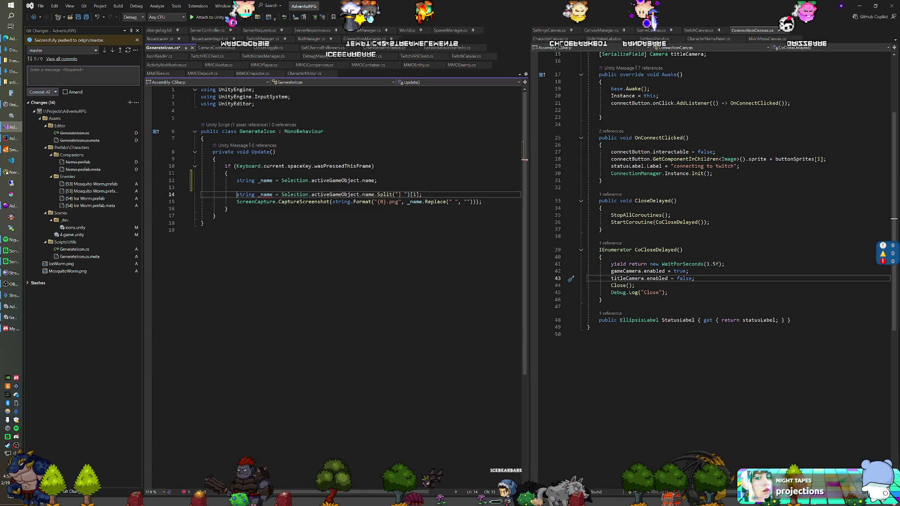
pyautogui.press('Delete')
pyautogui.press('Up')
pyautogui.write('i')
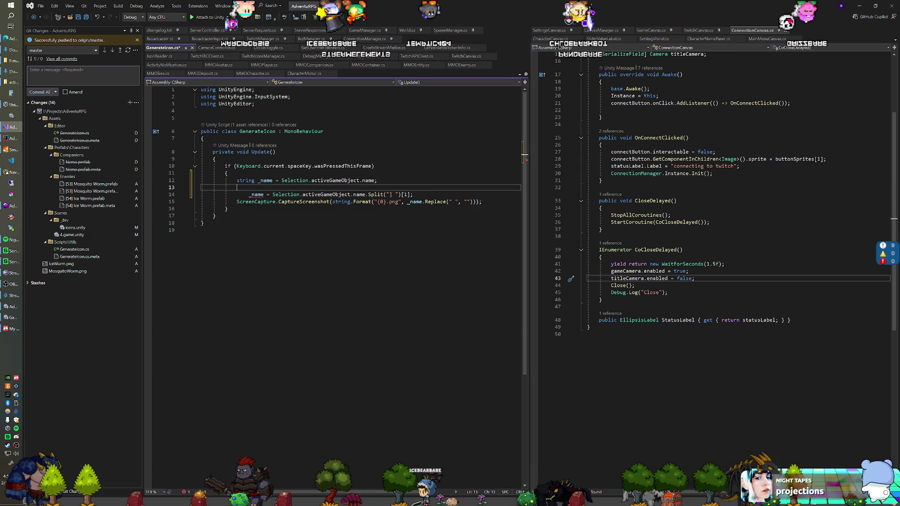
pyautogui.write('f(_name.Contains')
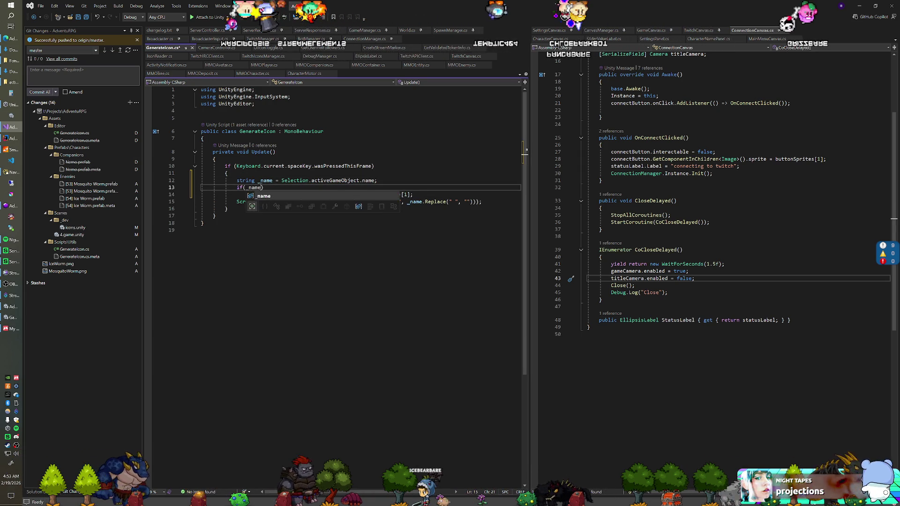
pyautogui.write('("')
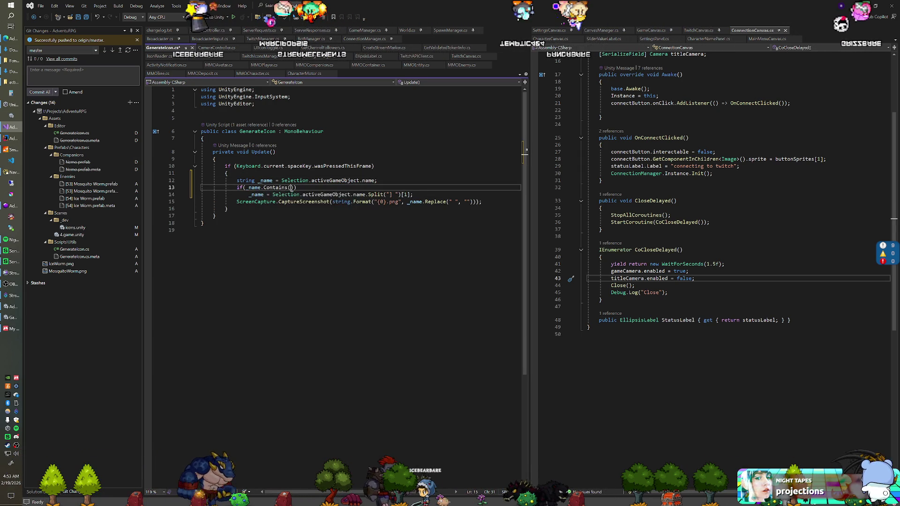
pyautogui.write('[')
pyautogui.press('End')
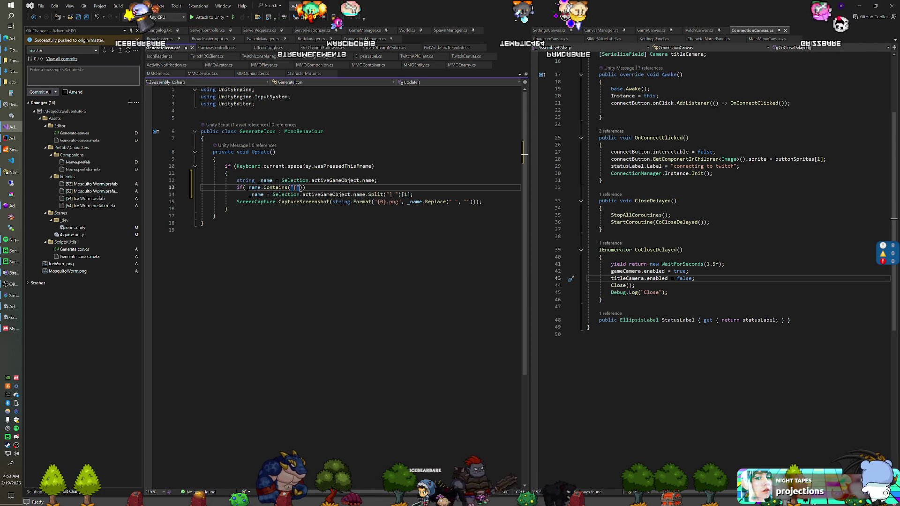
pyautogui.hotkey('ctrl', 's')
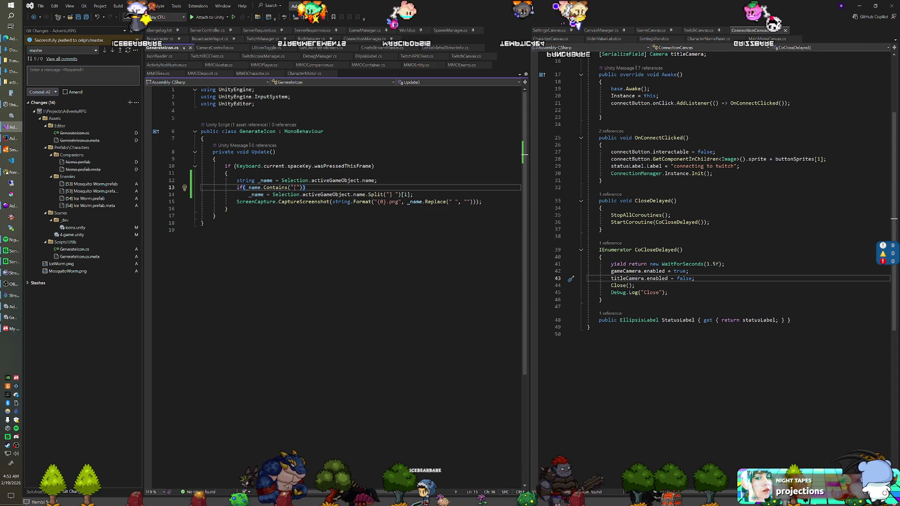
pyautogui.press('BackSpace')
pyautogui.write(']')
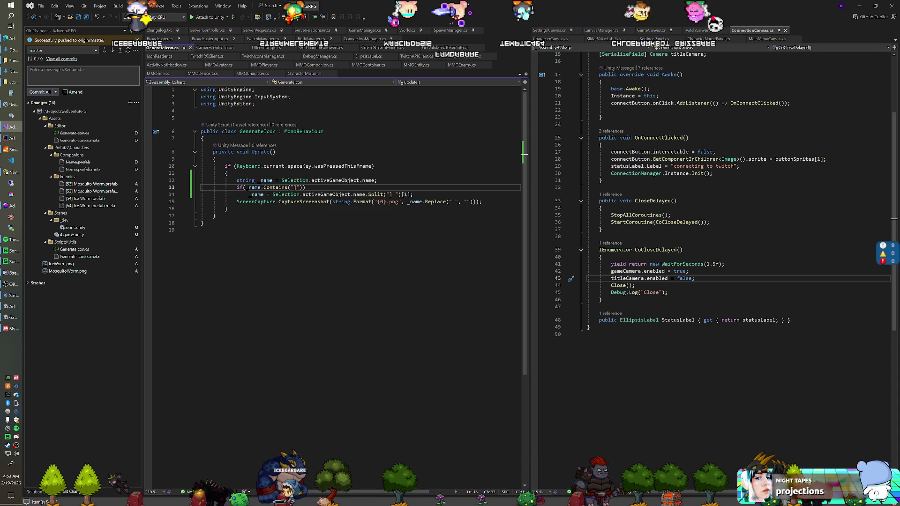
pyautogui.hotkey('alt', 'Tab')
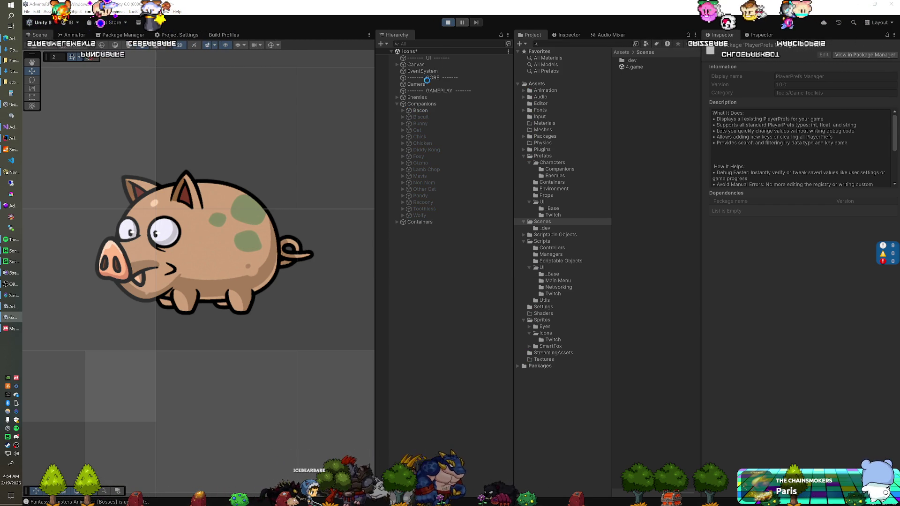
# Show and hide Bacon, Biscuit, Bunny, Cat, Chick, Chicken, Diddy Kong and Foxy in turn for portraits
pyautogui.click(415, 111)
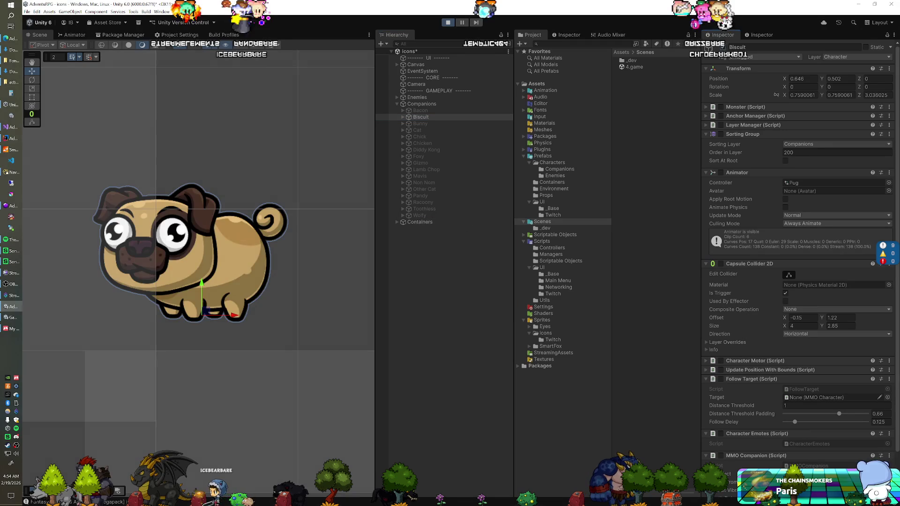
pyautogui.click(723, 46)
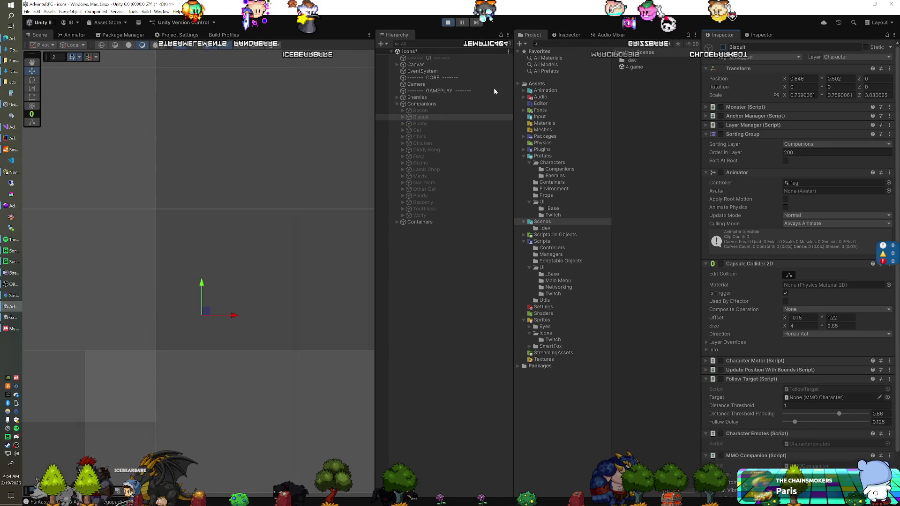
pyautogui.click(433, 123)
pyautogui.click(723, 47)
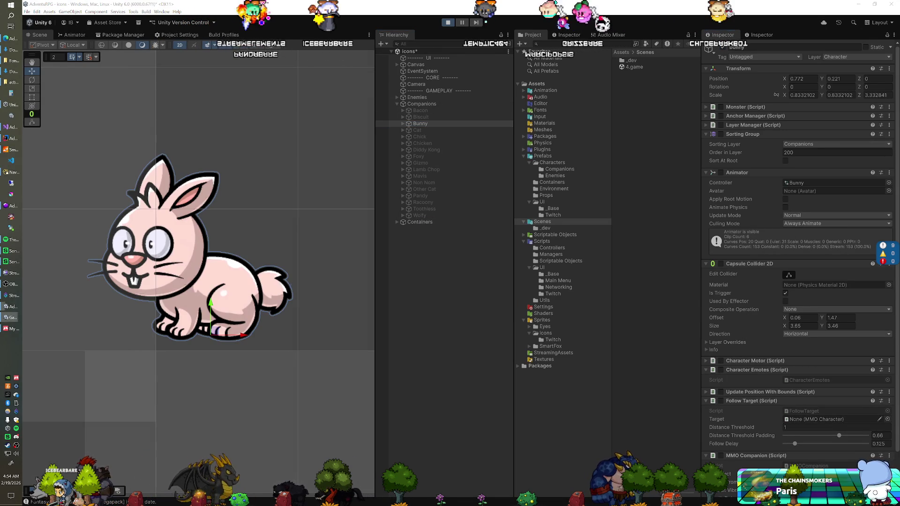
pyautogui.click(723, 47)
pyautogui.click(433, 130)
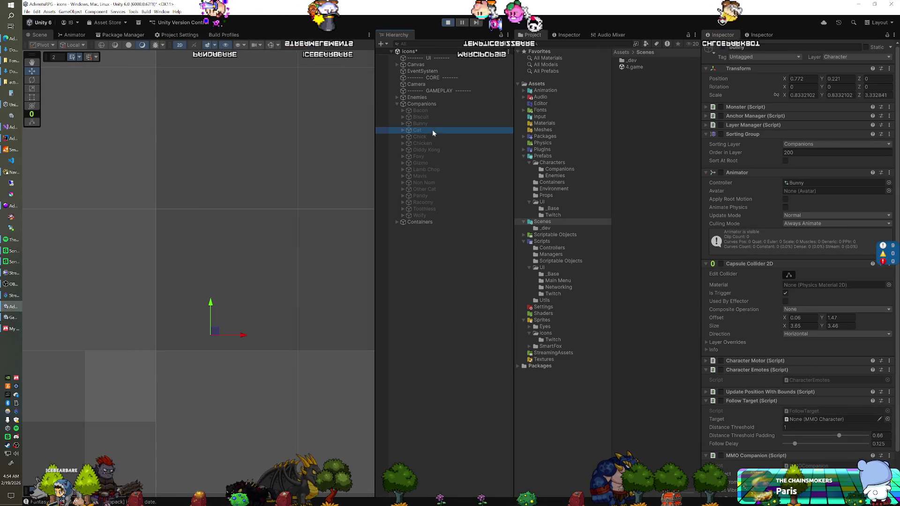
pyautogui.click(723, 47)
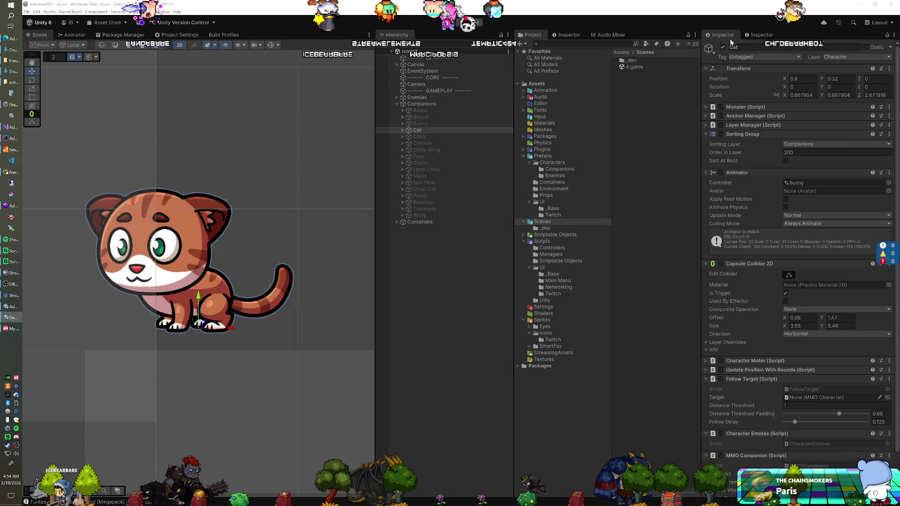
pyautogui.click(723, 47)
pyautogui.click(433, 137)
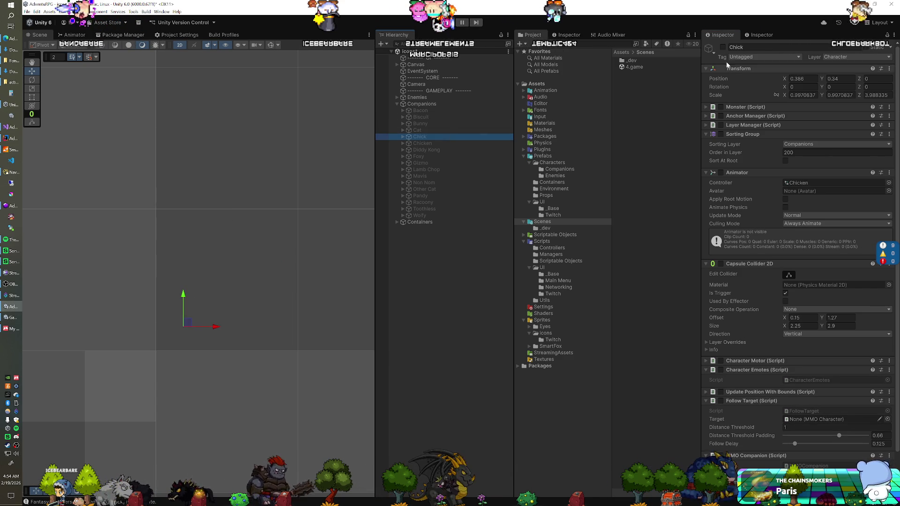
pyautogui.click(722, 47)
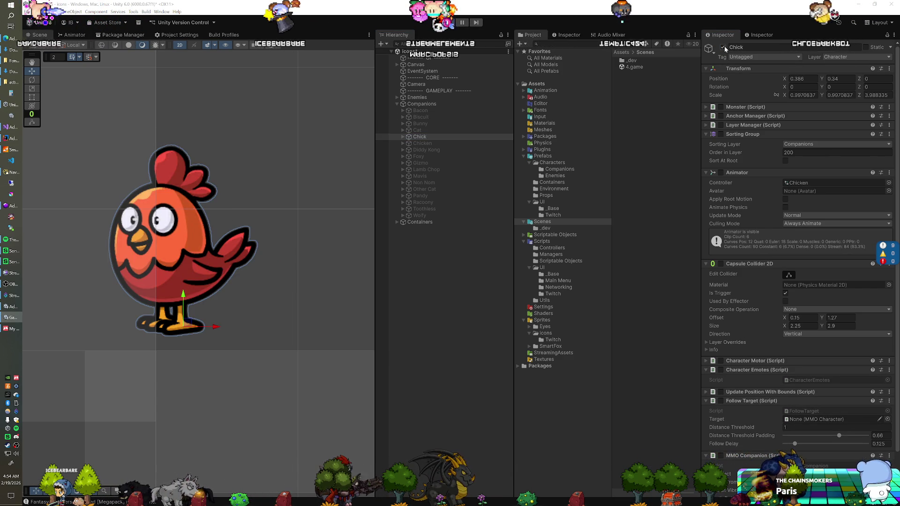
pyautogui.click(724, 46)
pyautogui.click(424, 143)
pyautogui.click(723, 47)
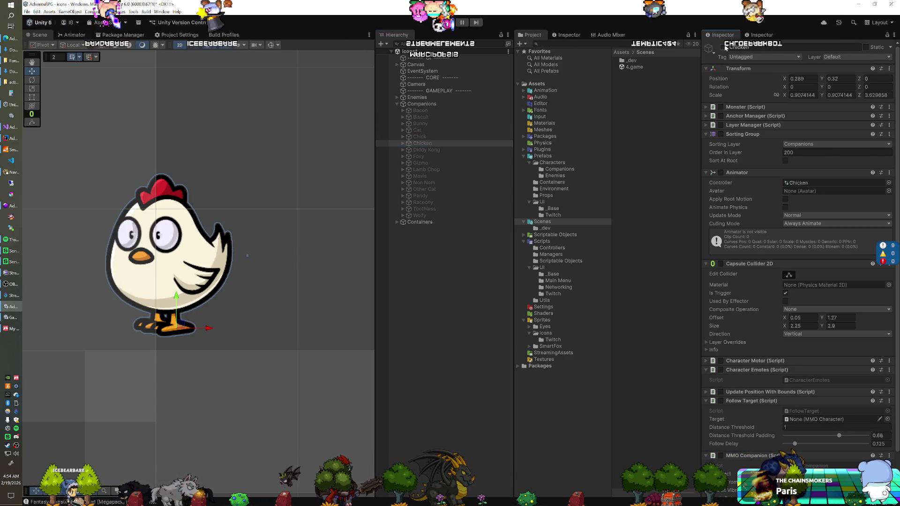
pyautogui.click(723, 47)
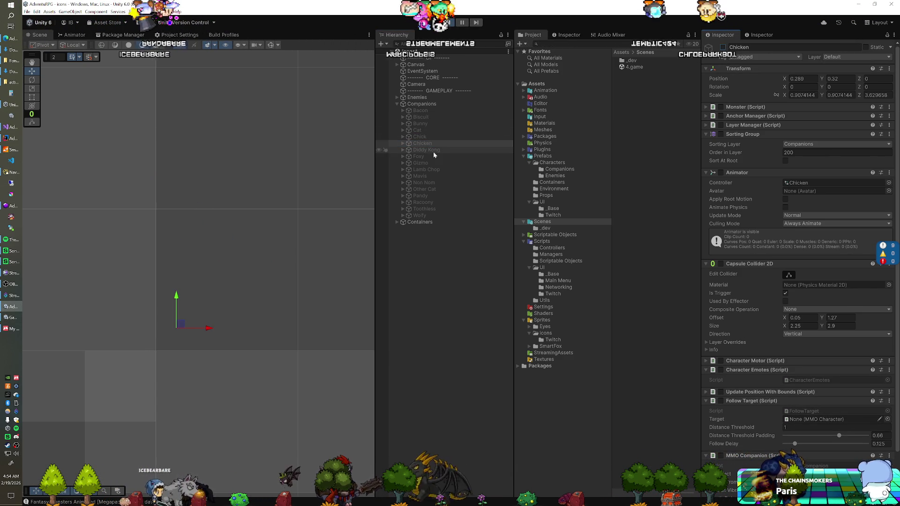
pyautogui.click(432, 150)
pyautogui.click(723, 47)
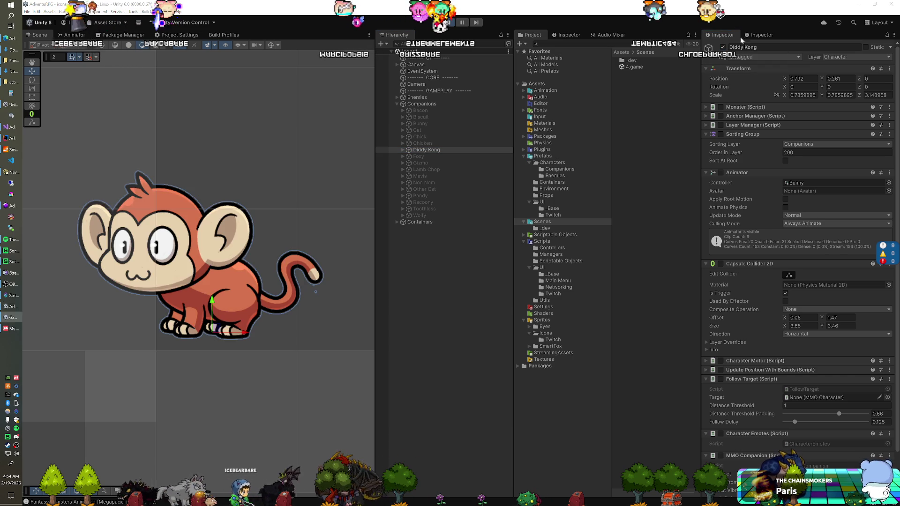
pyautogui.click(723, 47)
pyautogui.click(422, 156)
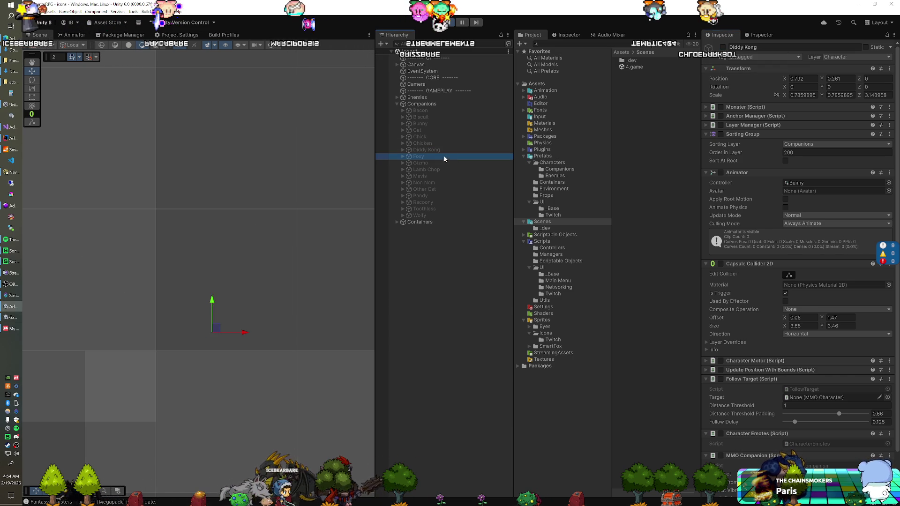
pyautogui.click(723, 47)
pyautogui.click(723, 47)
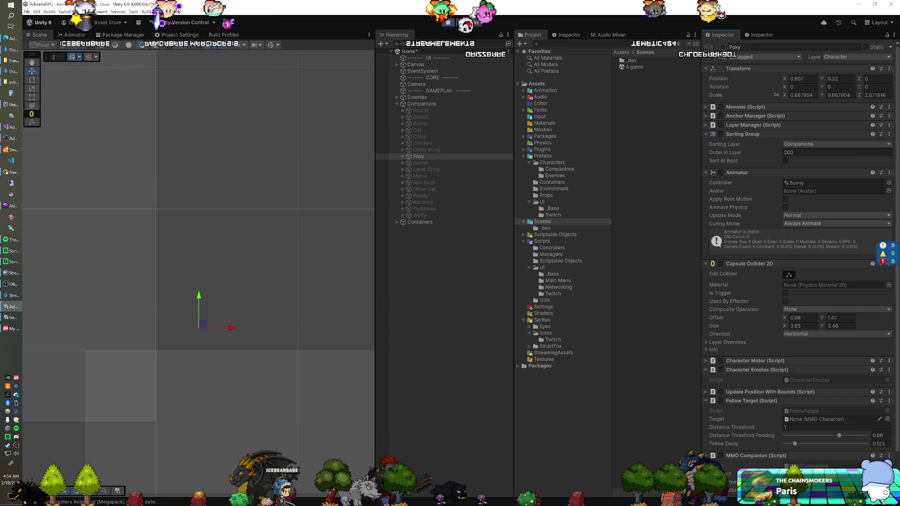
# Show and hide Gizmo, Lamb Chop, Mavis, Non Nom, Other Cat, Pandy, Racoony, Toothless and Wolfy, then stop play
pyautogui.click(723, 47)
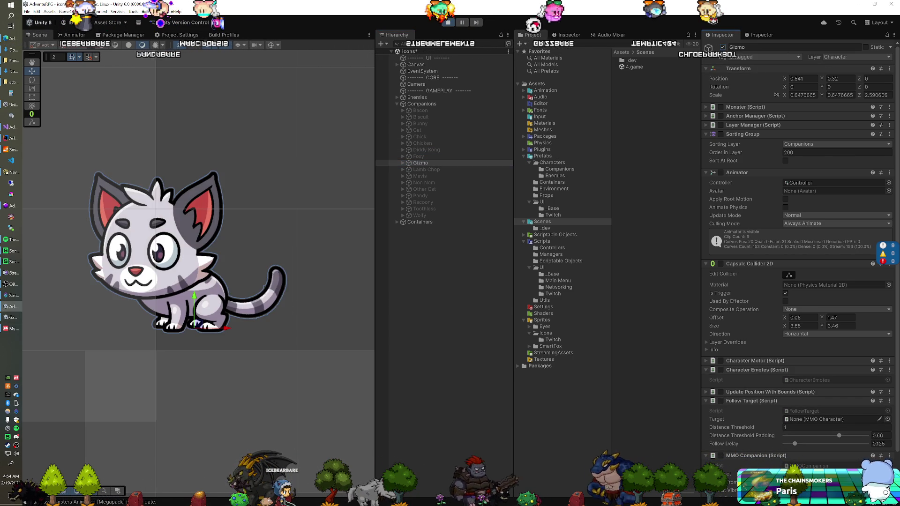
pyautogui.click(723, 47)
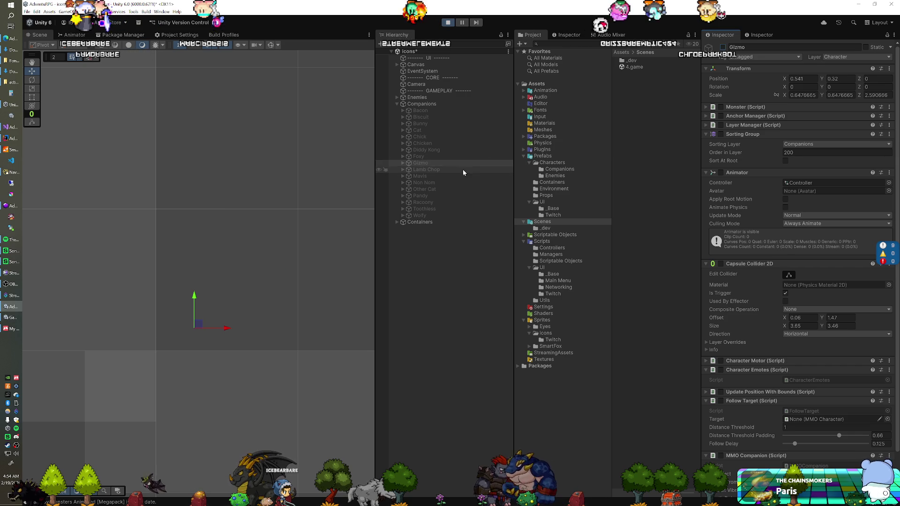
pyautogui.click(724, 47)
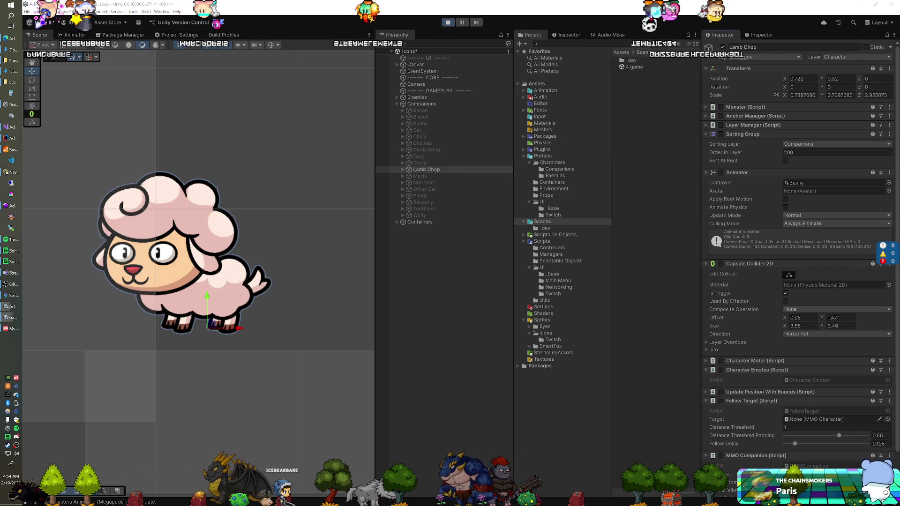
pyautogui.click(724, 47)
pyautogui.click(460, 175)
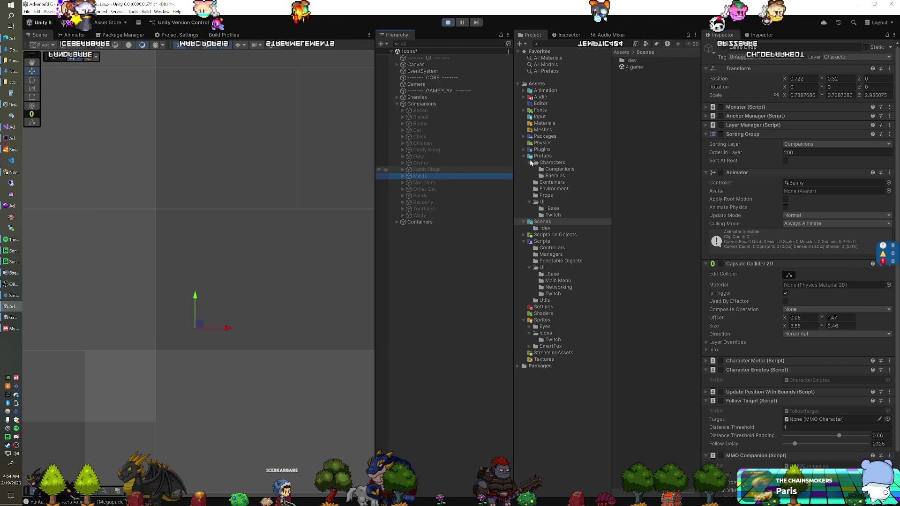
pyautogui.click(723, 47)
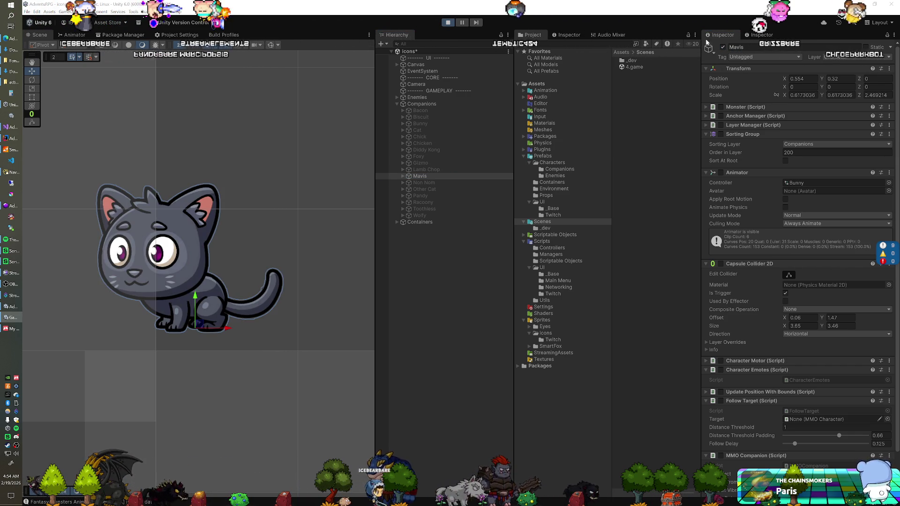
pyautogui.click(723, 46)
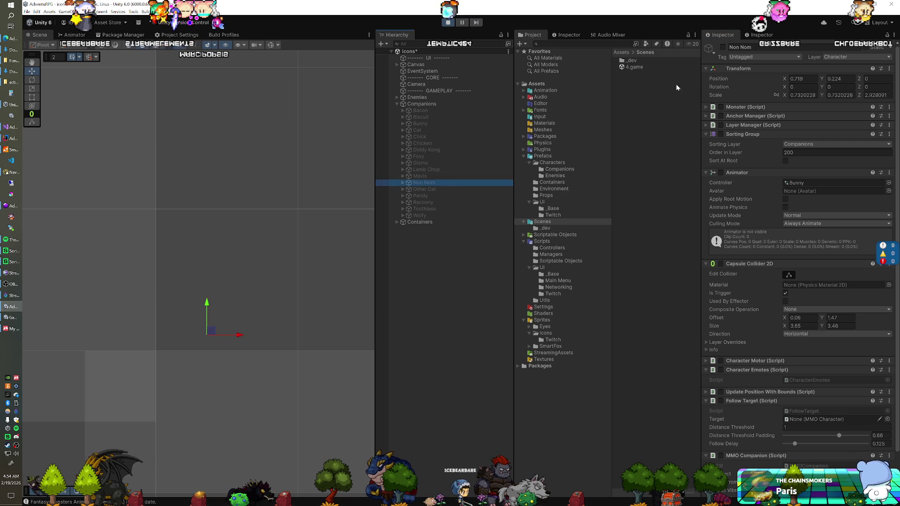
pyautogui.click(723, 47)
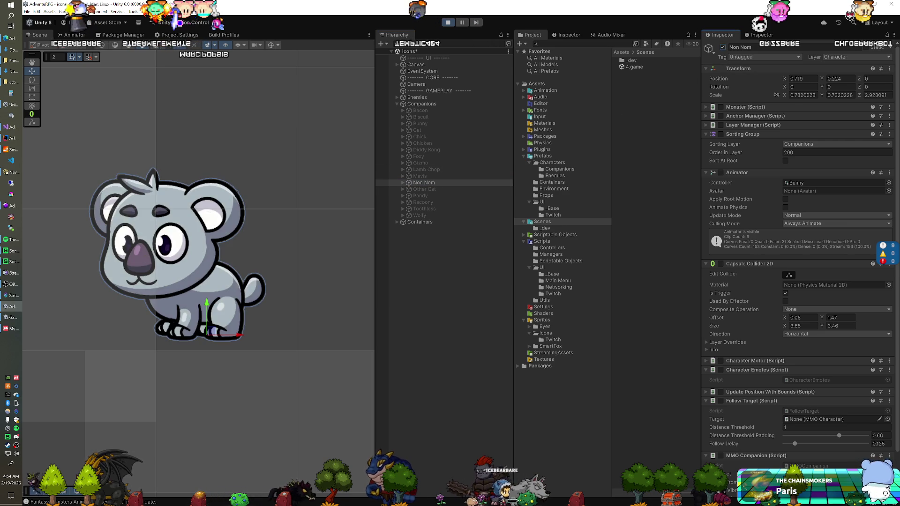
pyautogui.click(724, 47)
pyautogui.click(429, 189)
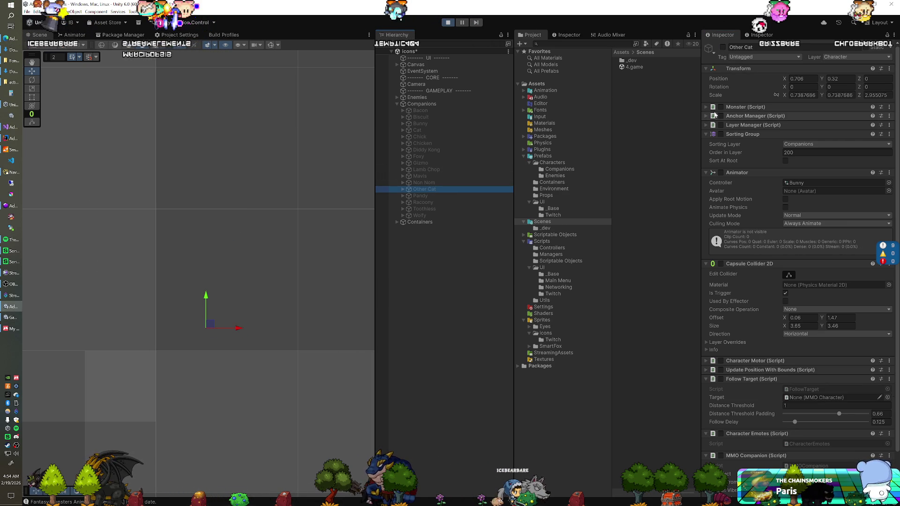
pyautogui.click(724, 47)
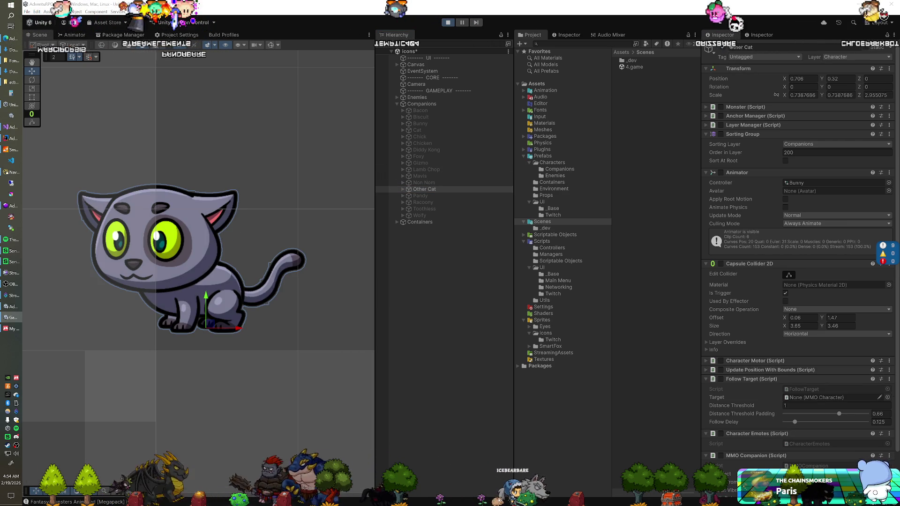
pyautogui.click(725, 47)
pyautogui.click(438, 195)
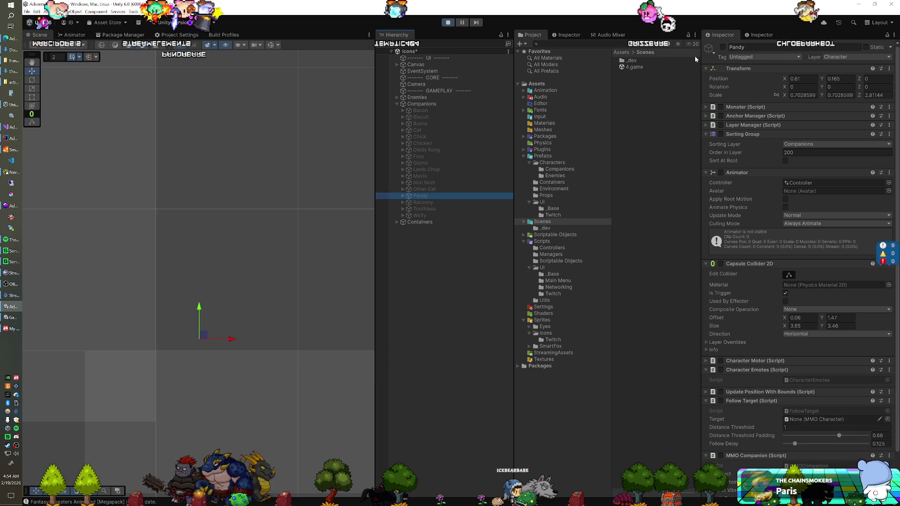
pyautogui.click(722, 46)
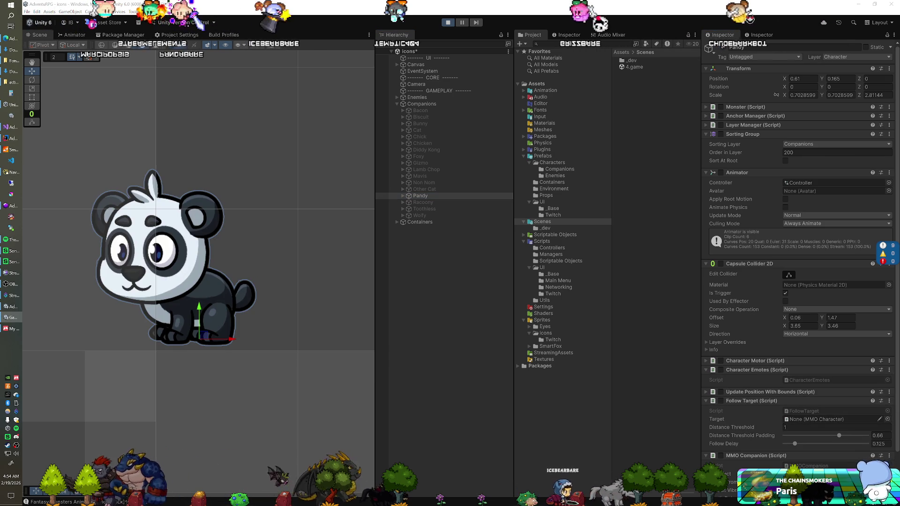
pyautogui.click(722, 47)
pyautogui.click(451, 201)
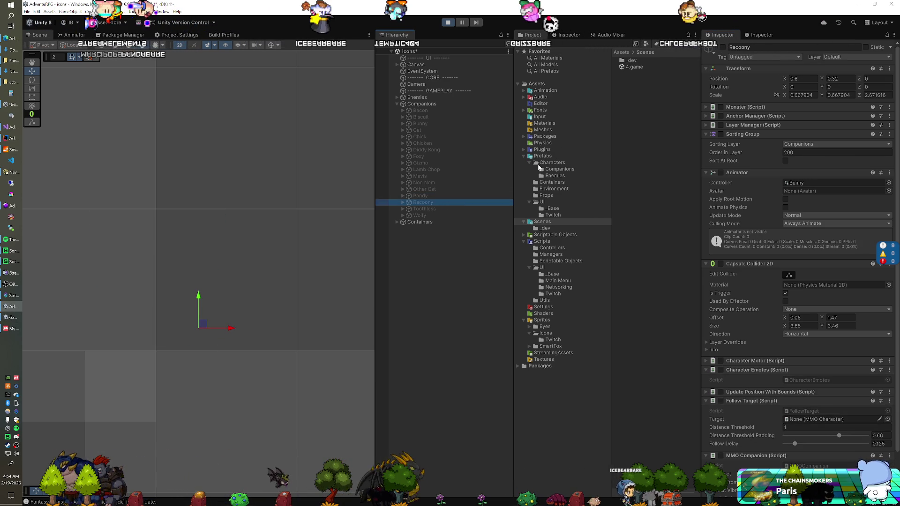
pyautogui.click(723, 47)
pyautogui.click(723, 47)
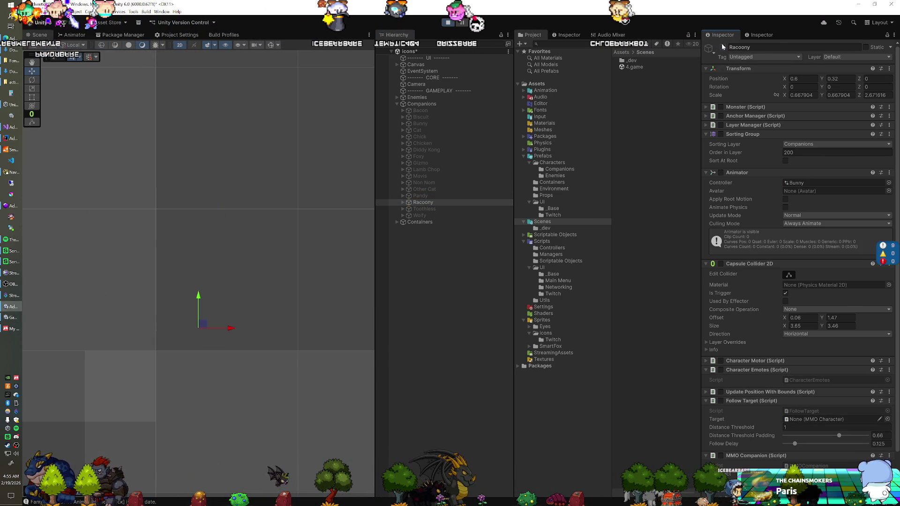
pyautogui.click(438, 209)
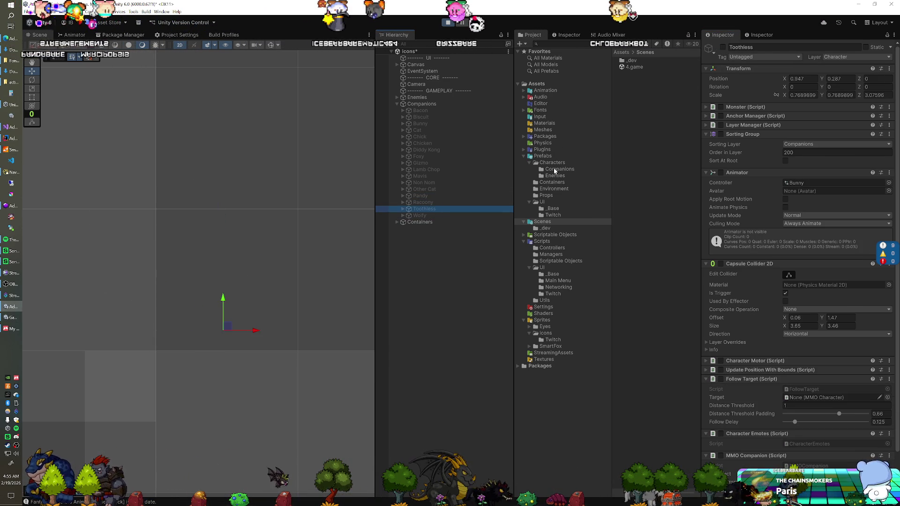
pyautogui.click(723, 47)
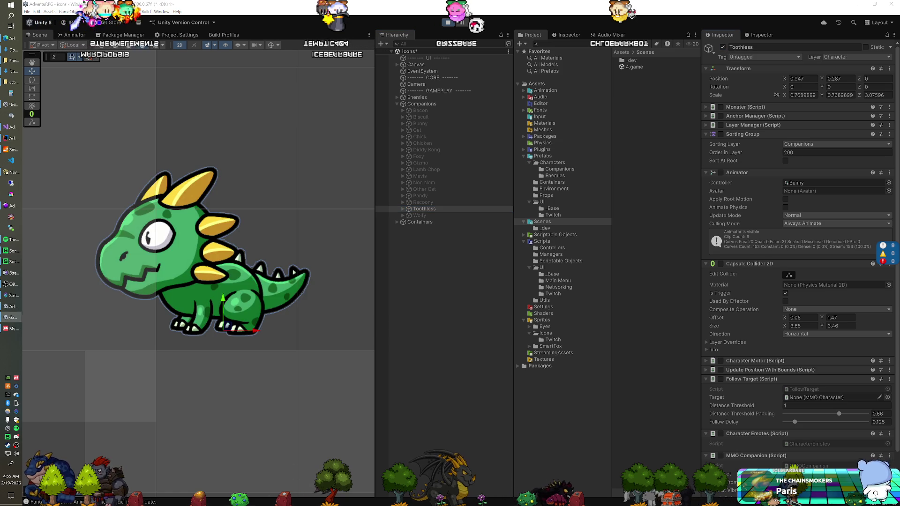
pyautogui.click(723, 47)
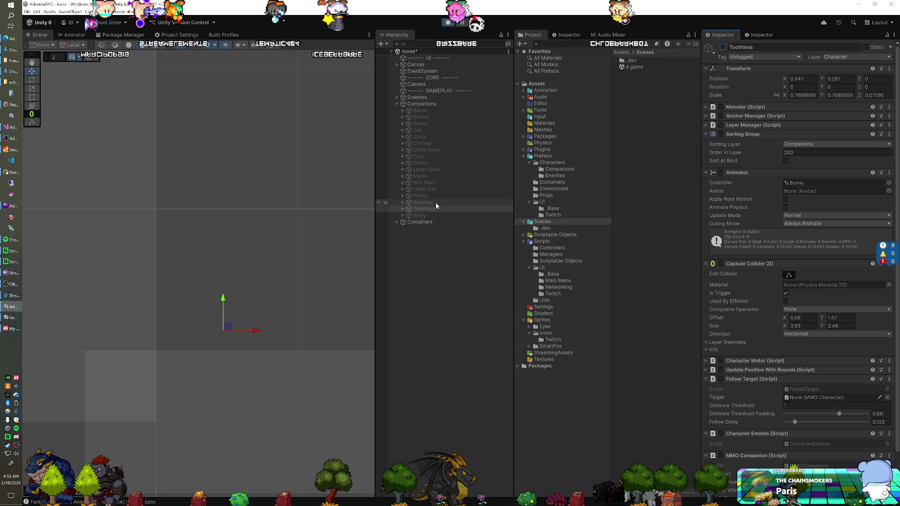
pyautogui.click(724, 47)
pyautogui.click(723, 47)
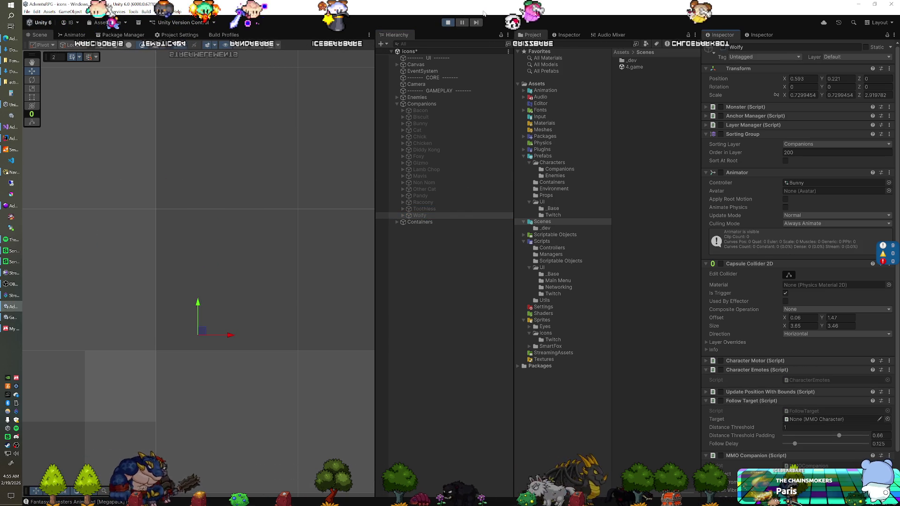
pyautogui.click(449, 22)
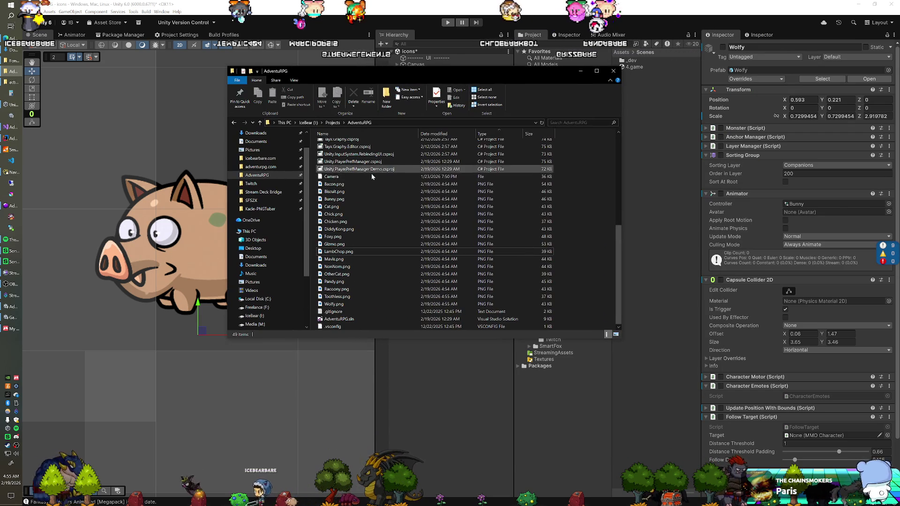
# Select the range Bacon.png through Wolfy.png, all 17 companion PNGs
pyautogui.click(349, 183)
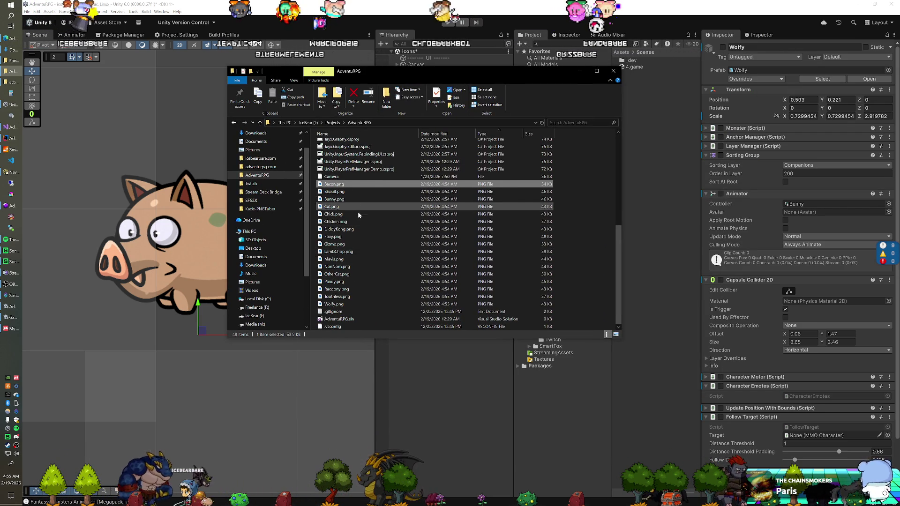
pyautogui.keyDown('shift'); pyautogui.click(347, 304); pyautogui.keyUp('shift')
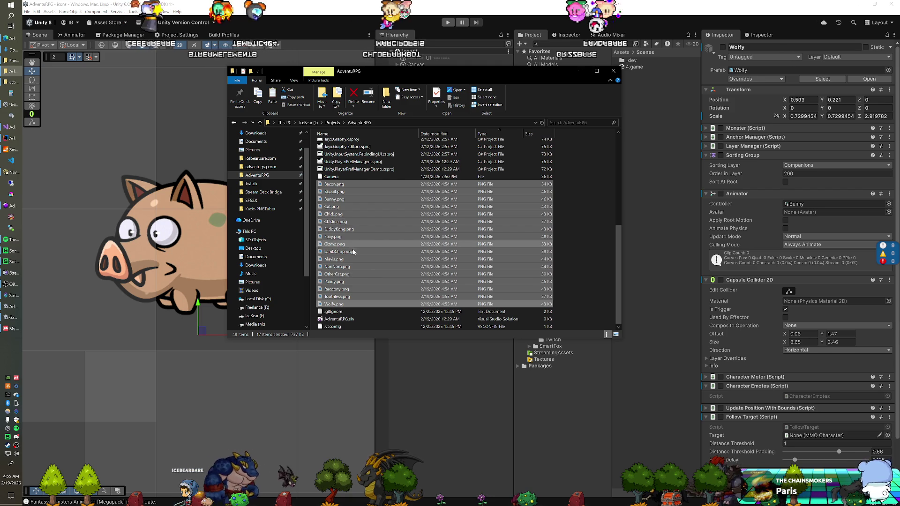
# Go to the network share's adventurpg.com\httpdocs\assets\icons folder
pyautogui.click(260, 167)
pyautogui.doubleClick(345, 146)
pyautogui.doubleClick(341, 167)
pyautogui.doubleClick(353, 146)
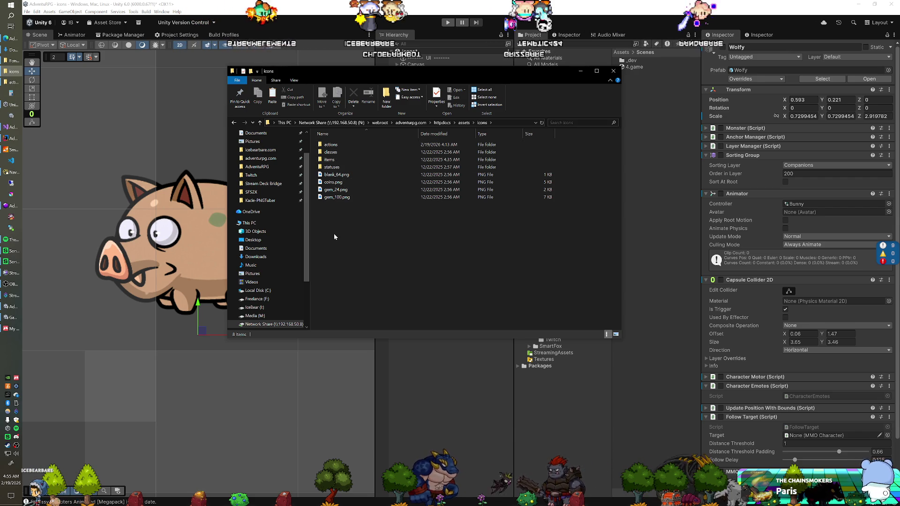
# Create a 'companions' folder there and paste the 17 portrait PNGs into it
pyautogui.hotkey('ctrl', 'shift', 'n')
pyautogui.write('companions')
pyautogui.press('Return')
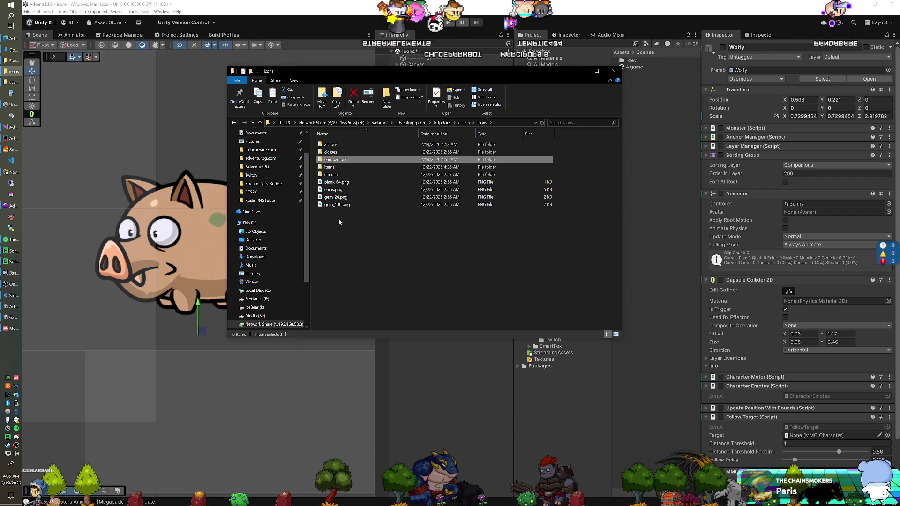
pyautogui.doubleClick(348, 161)
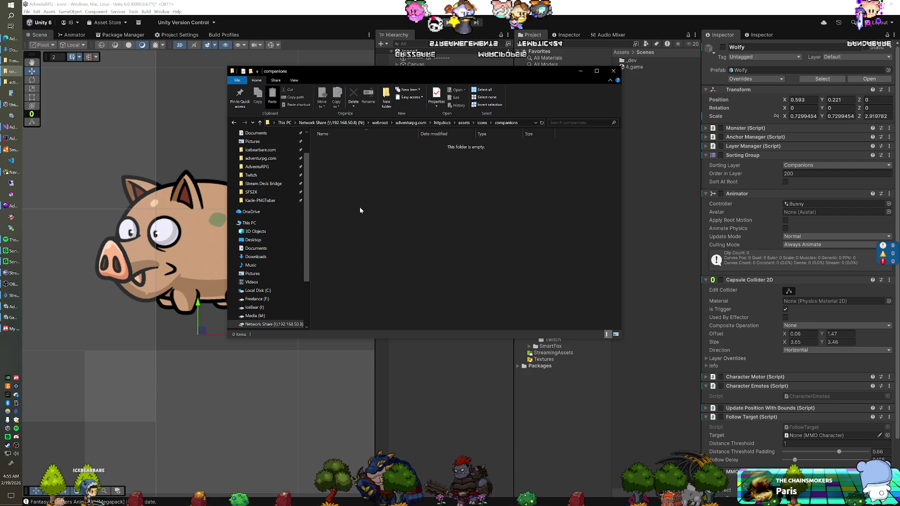
pyautogui.hotkey('ctrl', 'v')
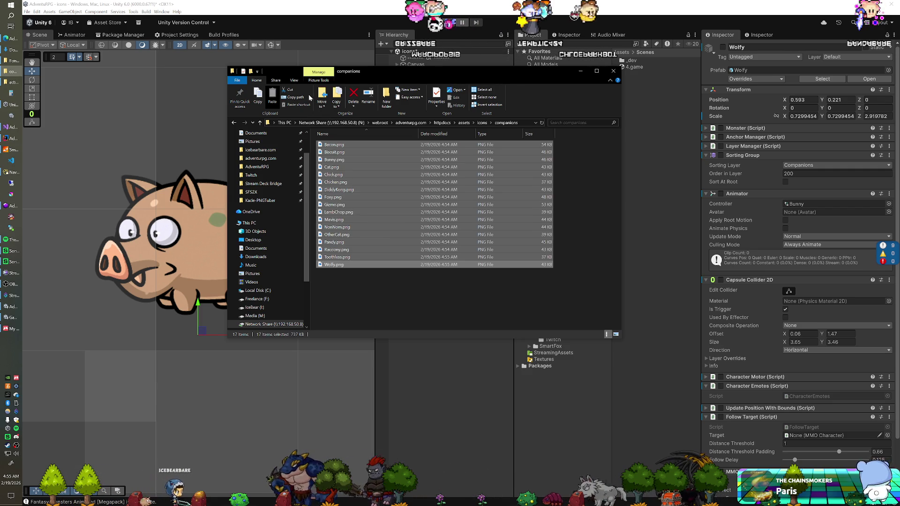
# Switch to Large icons and preview Pandy.png and Racoony.png
pyautogui.click(294, 80)
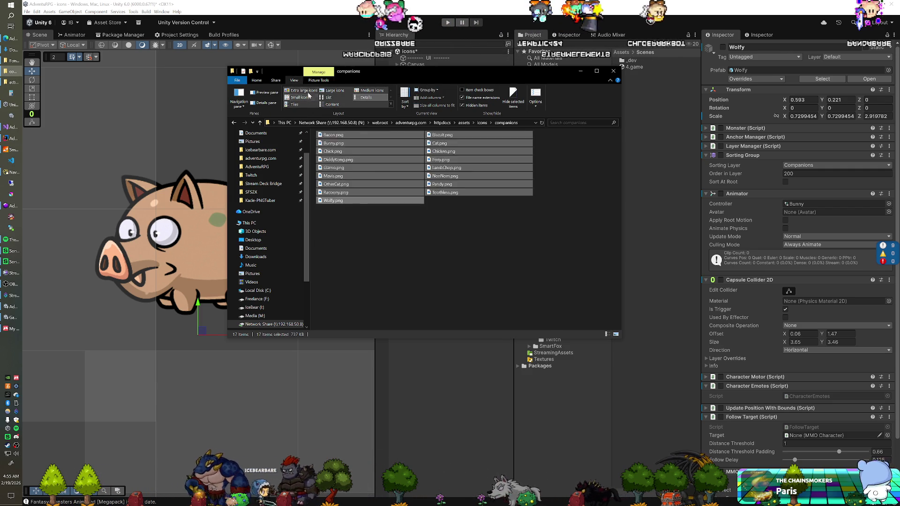
pyautogui.click(334, 91)
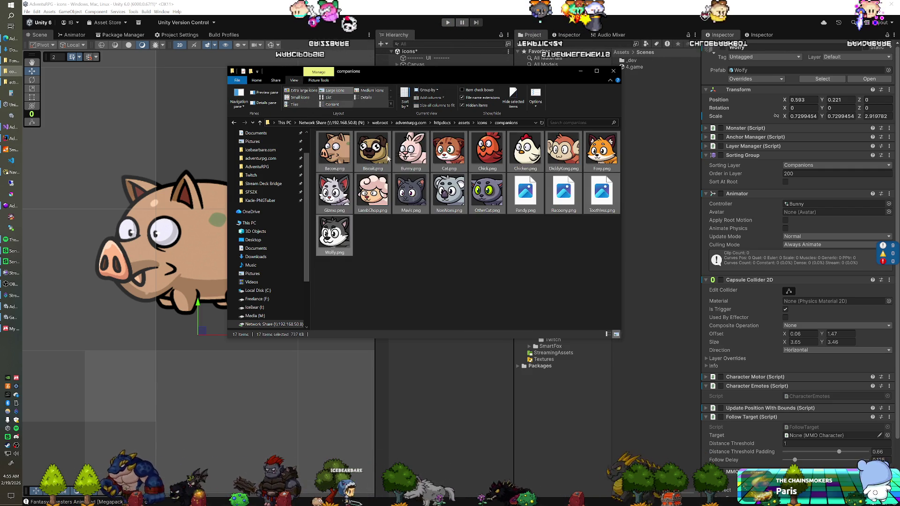
pyautogui.click(433, 253)
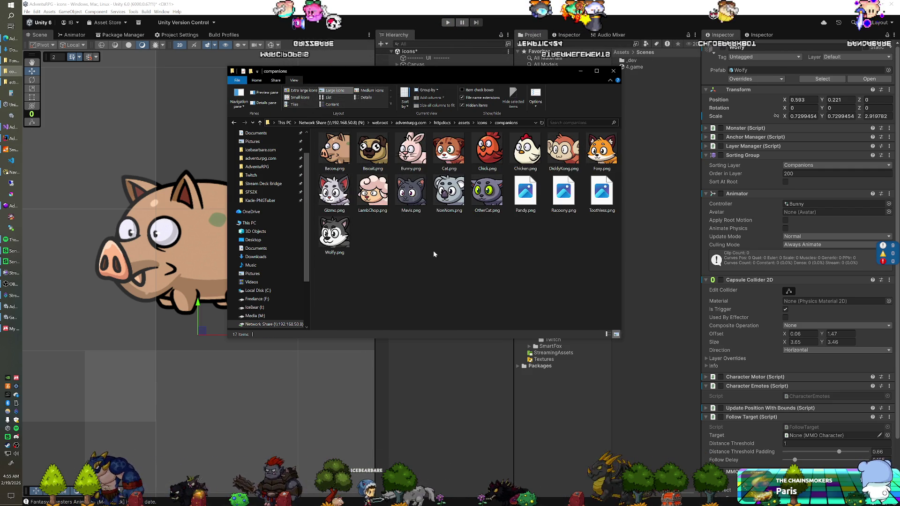
pyautogui.doubleClick(522, 203)
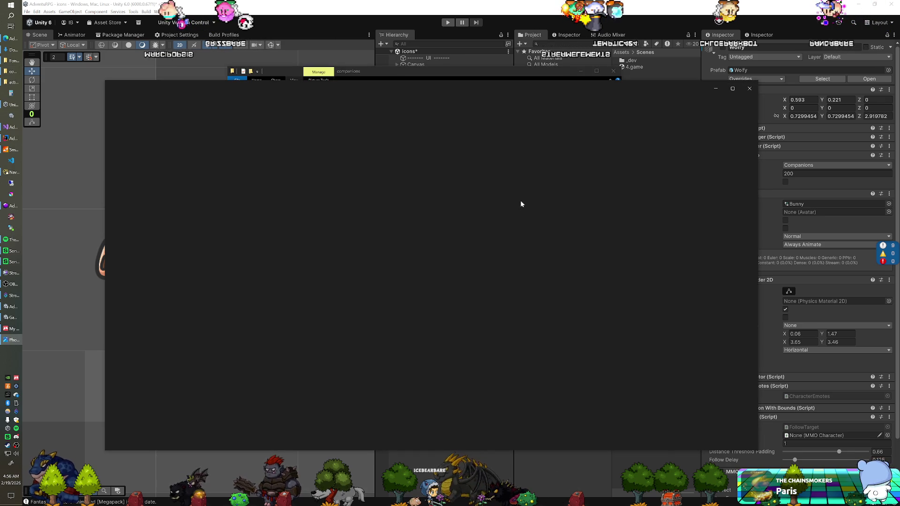
pyautogui.click(749, 89)
pyautogui.press('Right')
pyautogui.click(507, 227)
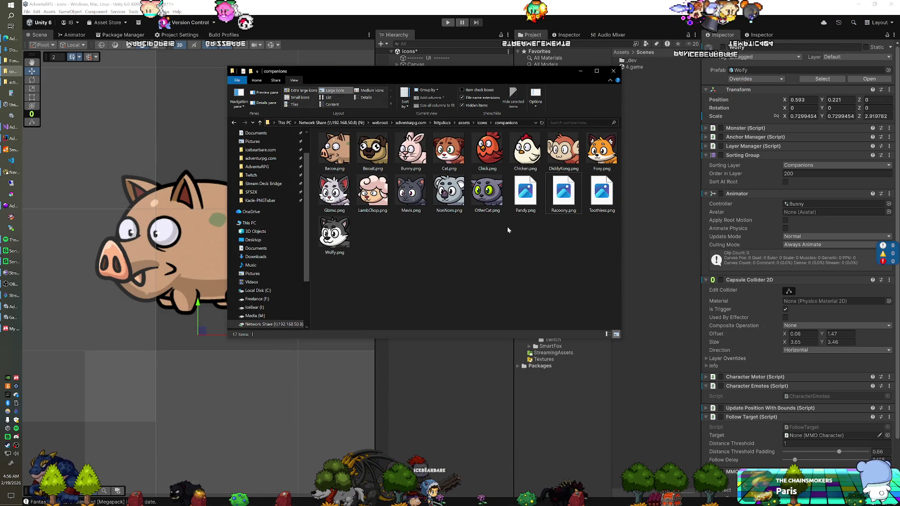